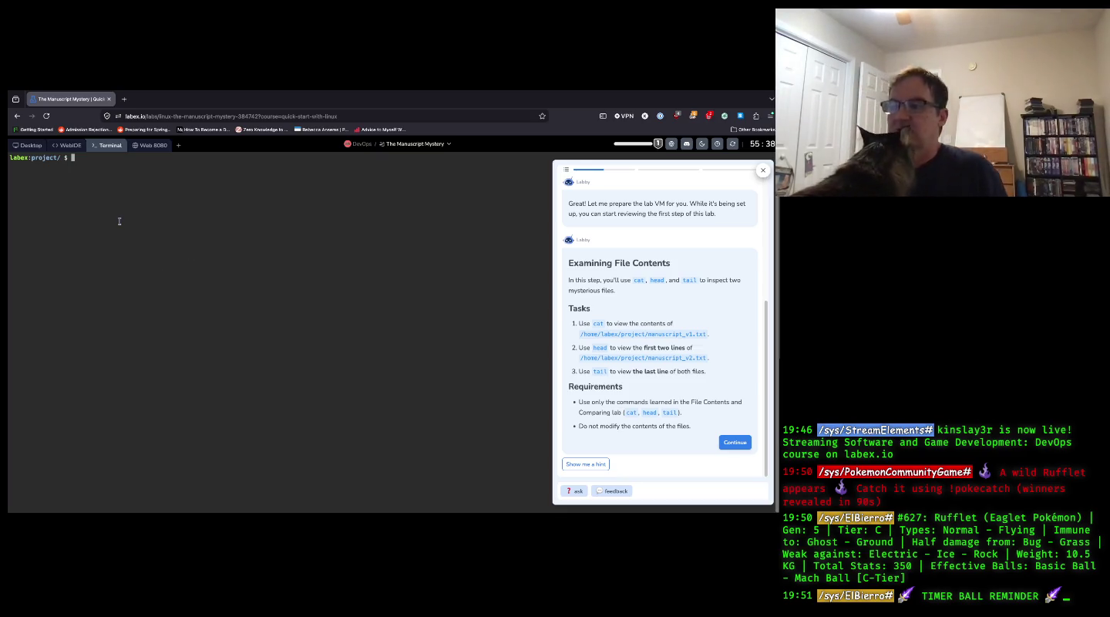
- Run cat on /home/labex/project/manuscript_v1.txt, correcting the mistyped /home path along the way
{"action": "type", "text": "cat"}
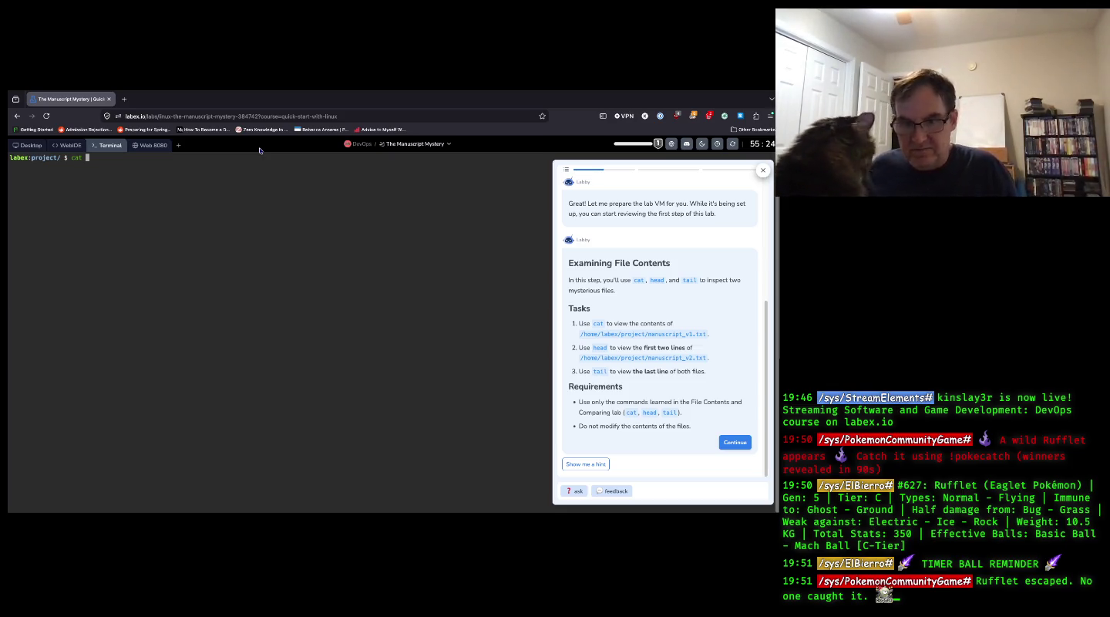
{"action": "type", "text": "/home."}
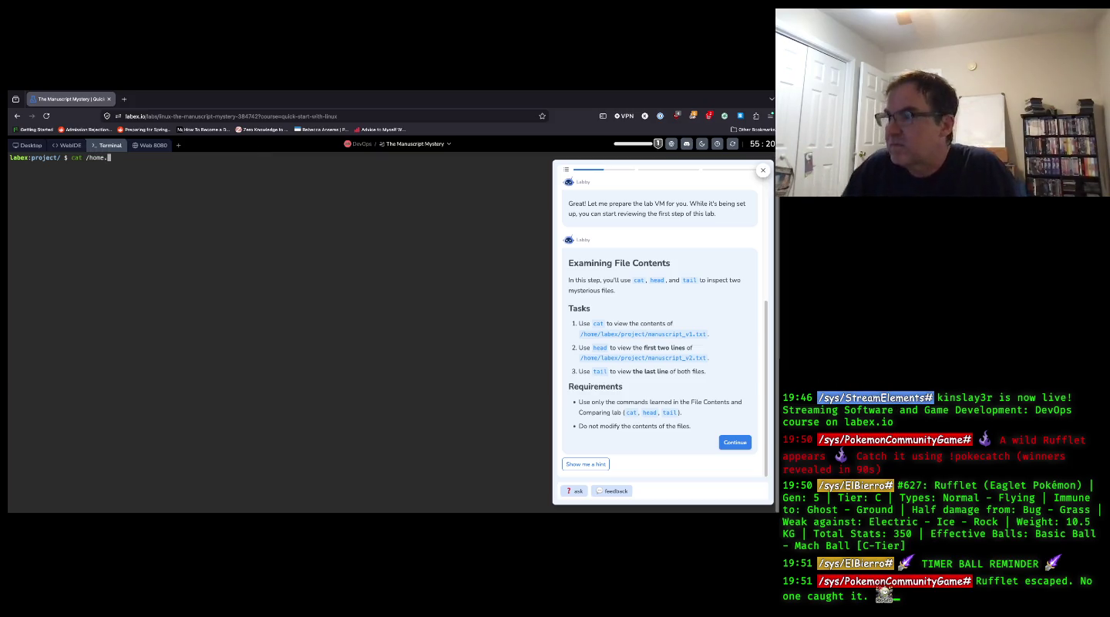
{"action": "type", "text": "labex"}
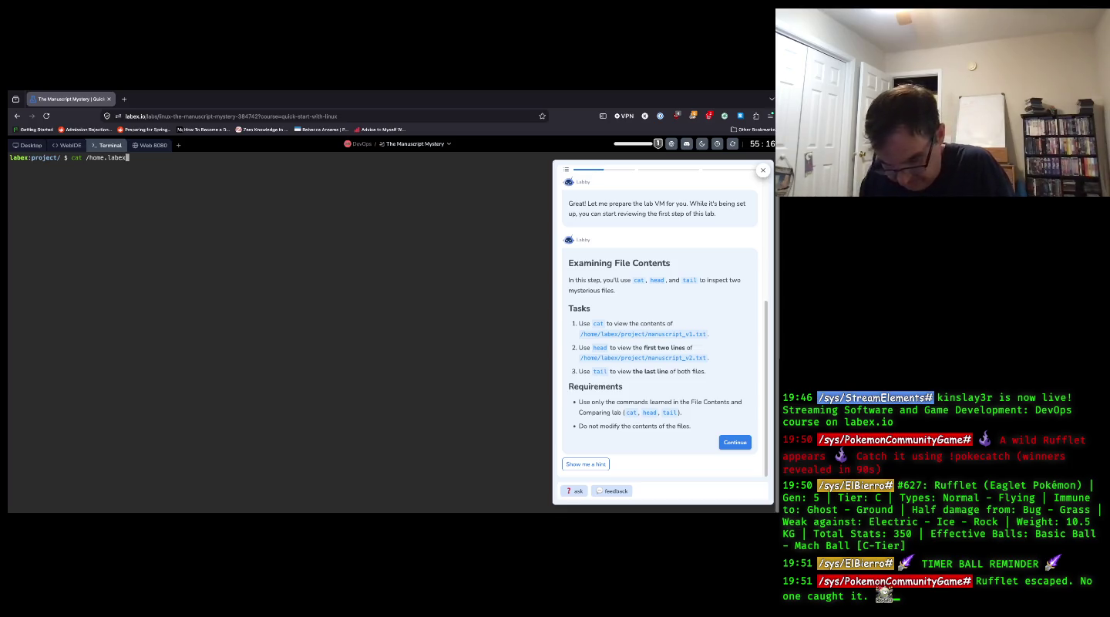
{"action": "type", "text": "/"}
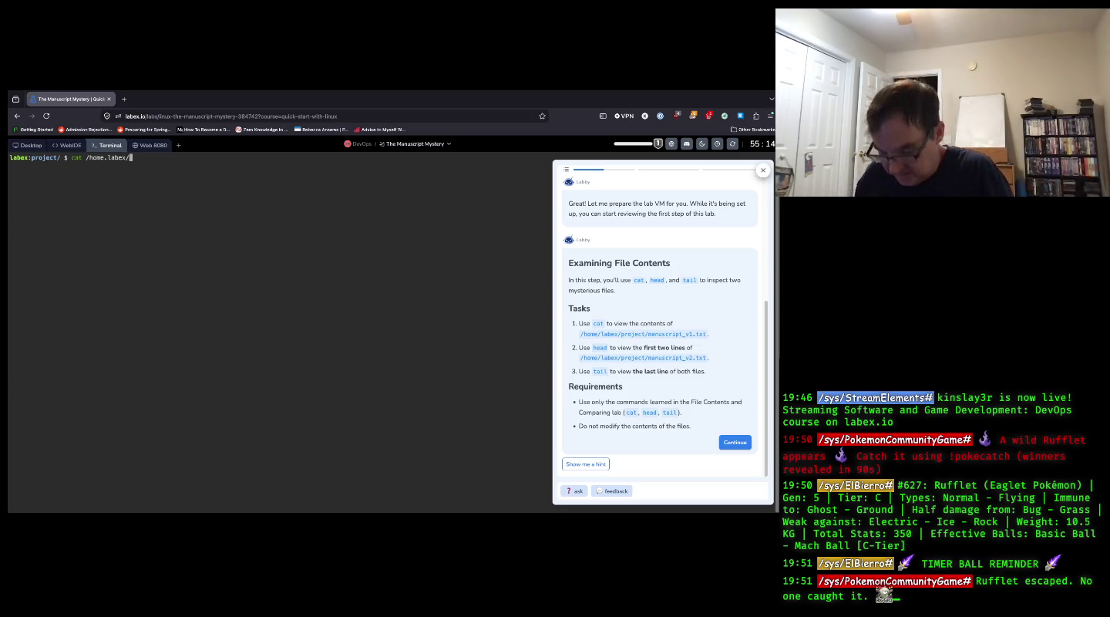
{"action": "key", "text": "BackSpace"}
{"action": "key", "text": "BackSpace"}
{"action": "key", "text": "BackSpace"}
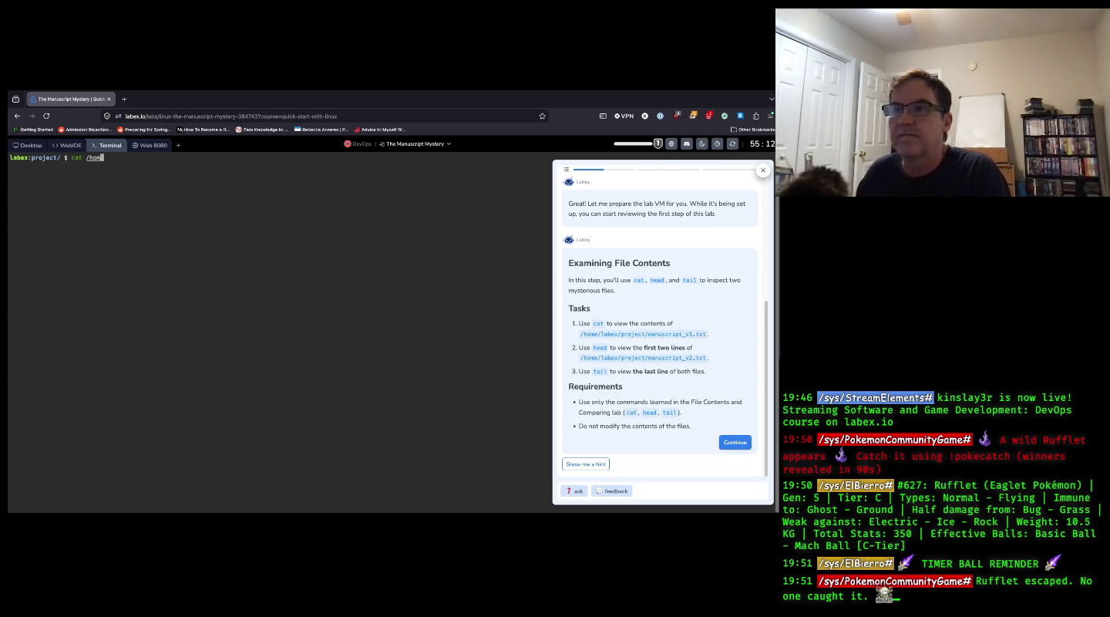
{"action": "type", "text": "e/"}
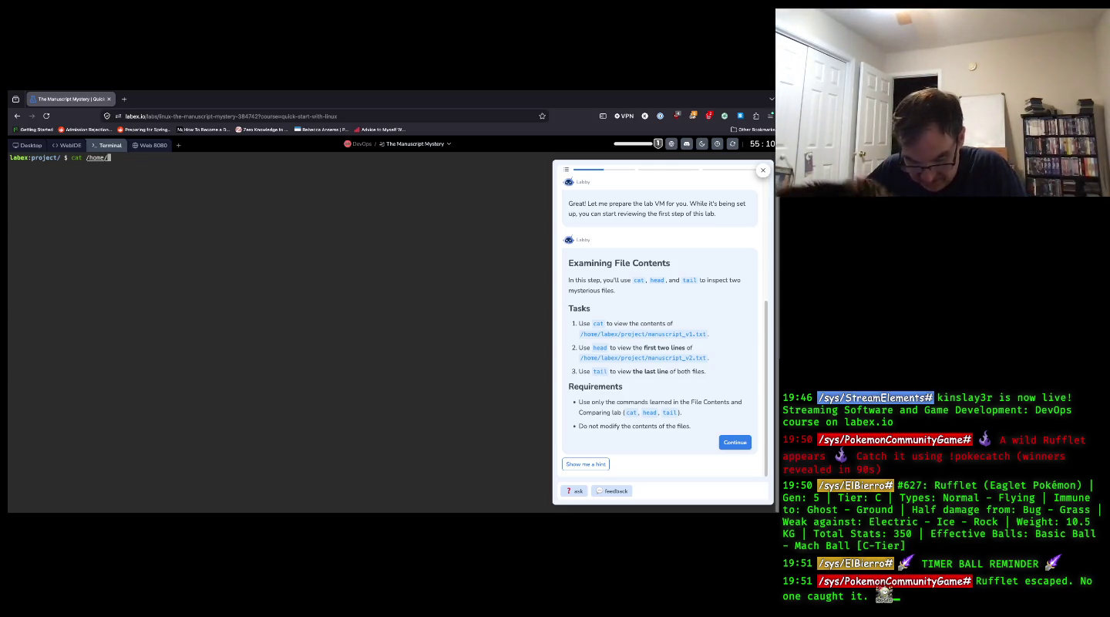
{"action": "type", "text": "labex"}
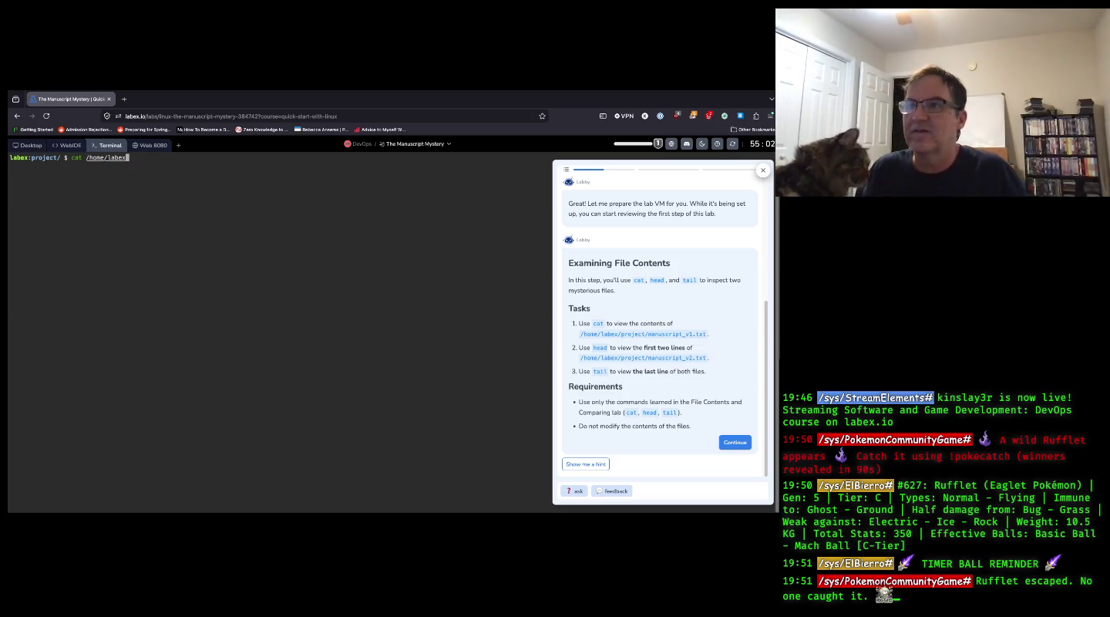
{"action": "type", "text": "/pro"}
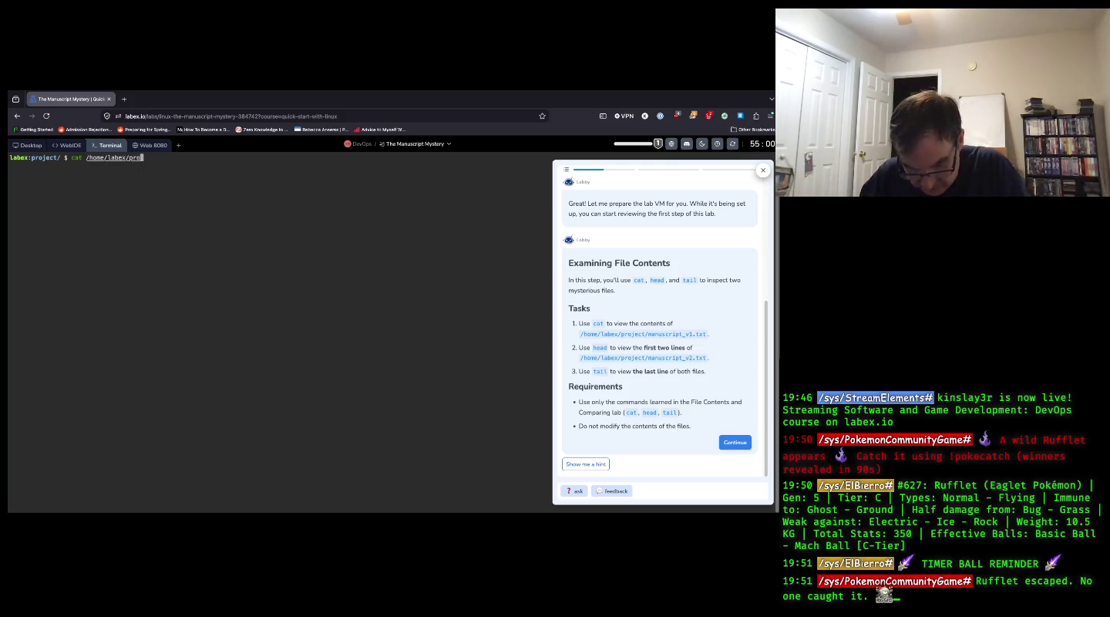
{"action": "type", "text": "ject/"}
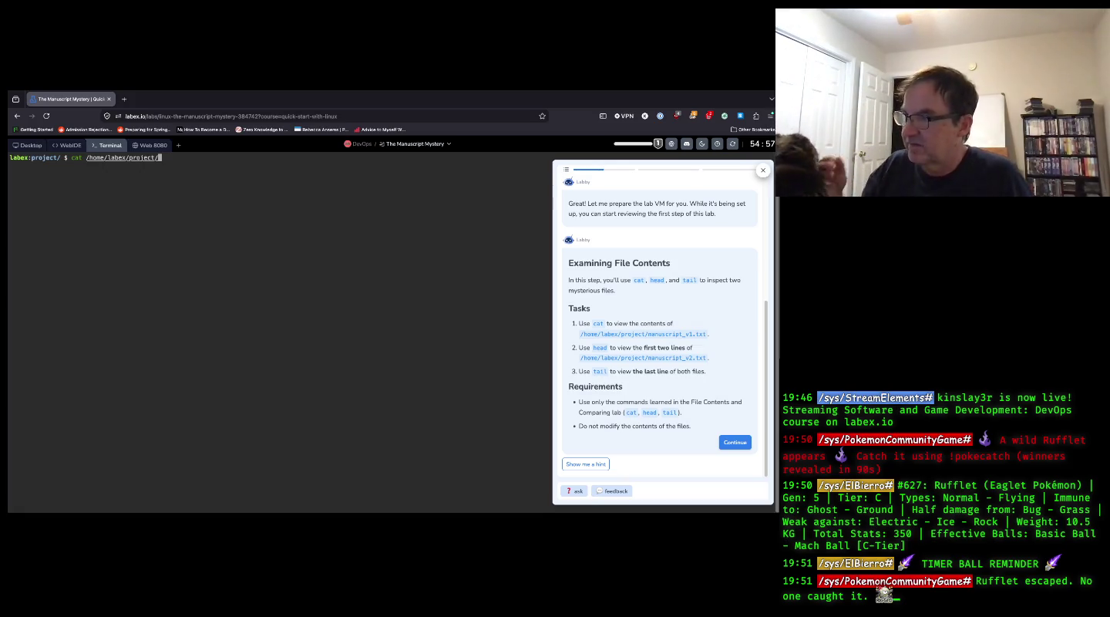
{"action": "type", "text": "man"}
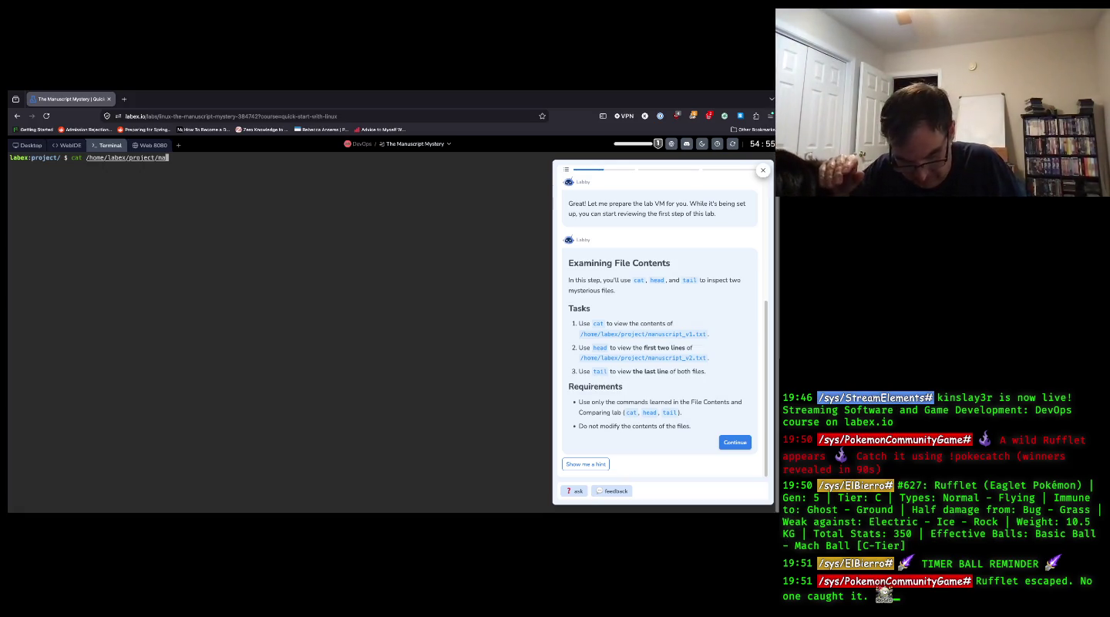
{"action": "key", "text": "Tab"}
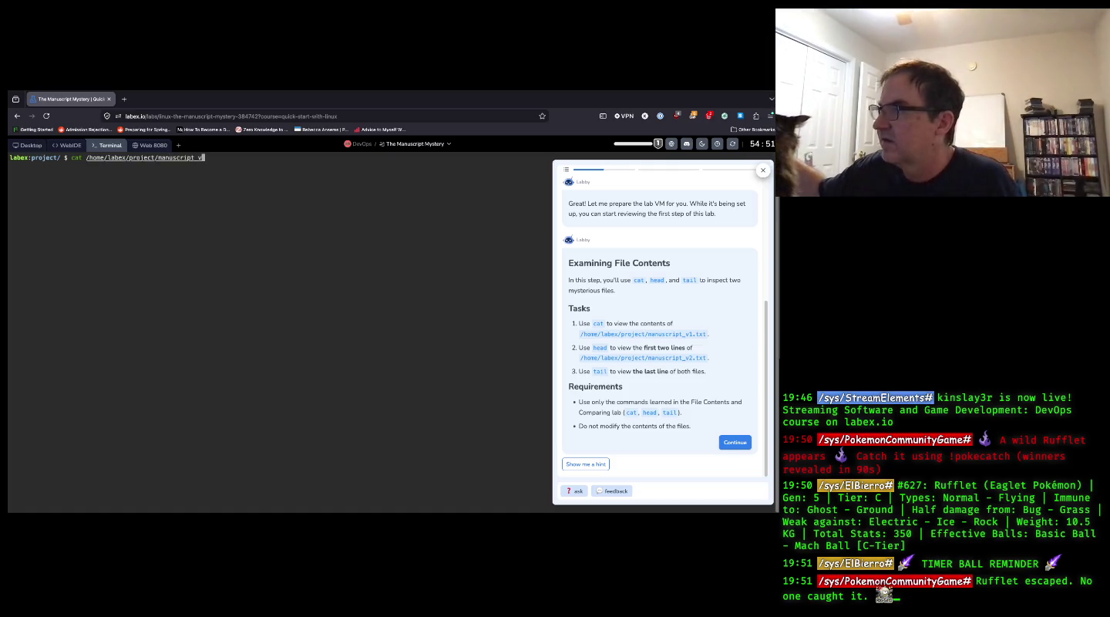
{"action": "type", "text": "1."}
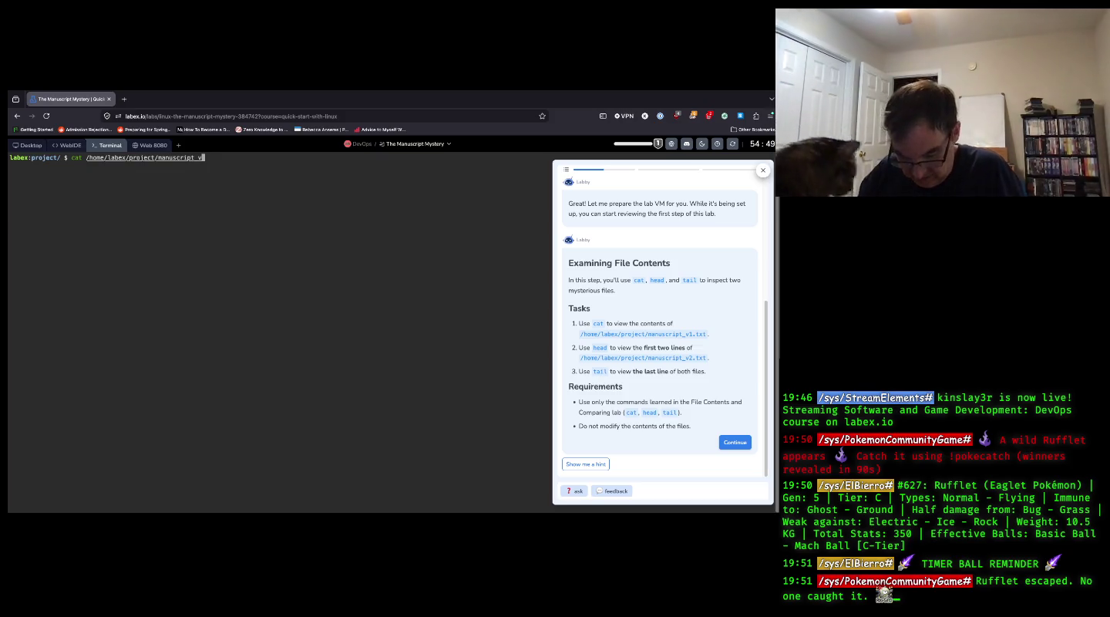
{"action": "type", "text": "txt"}
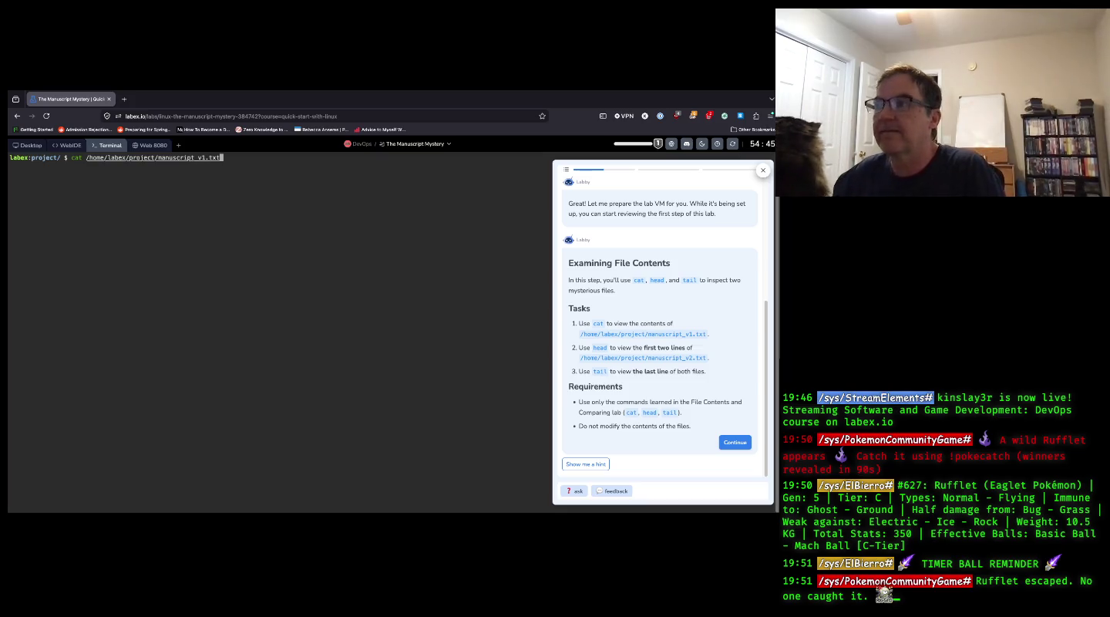
{"action": "key", "text": "Return"}
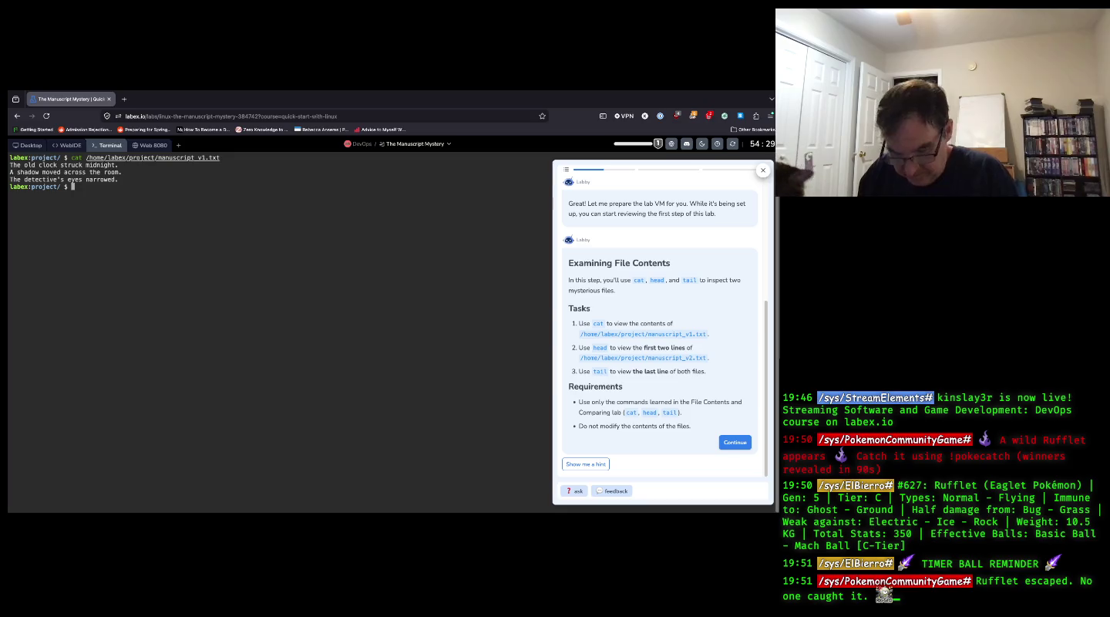
- Recall the cat command and swap cat for head to list manuscript_v1.txt's first lines
{"action": "key", "text": "Up"}
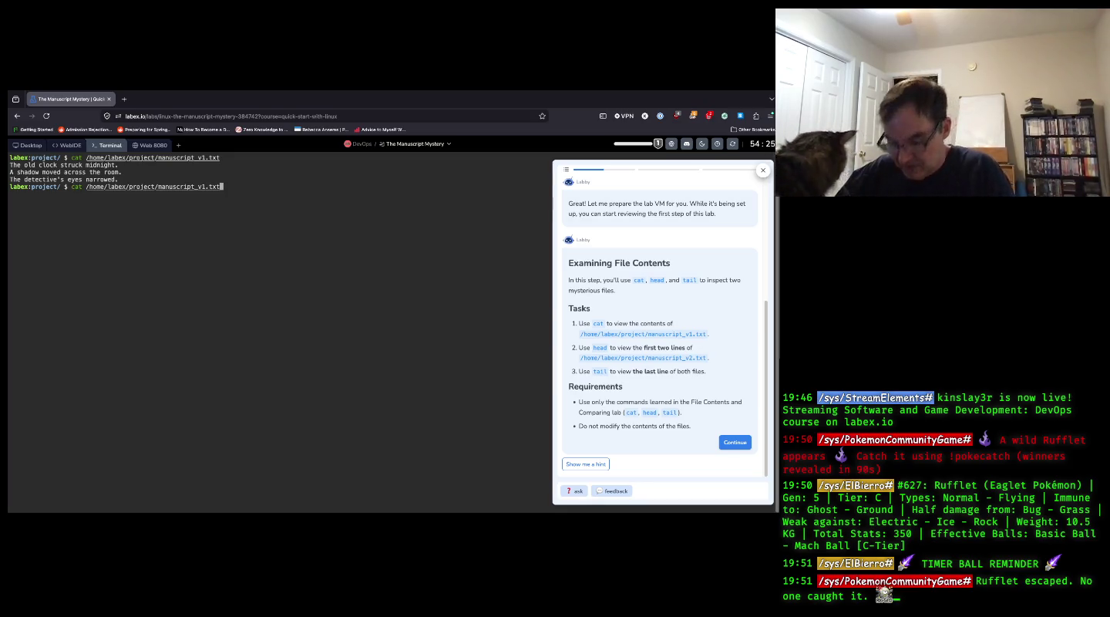
{"action": "key", "text": "Left"}
{"action": "key", "text": "Left"}
{"action": "key", "text": "Left"}
{"action": "key", "text": "Left"}
{"action": "key", "text": "Left"}
{"action": "key", "text": "Left"}
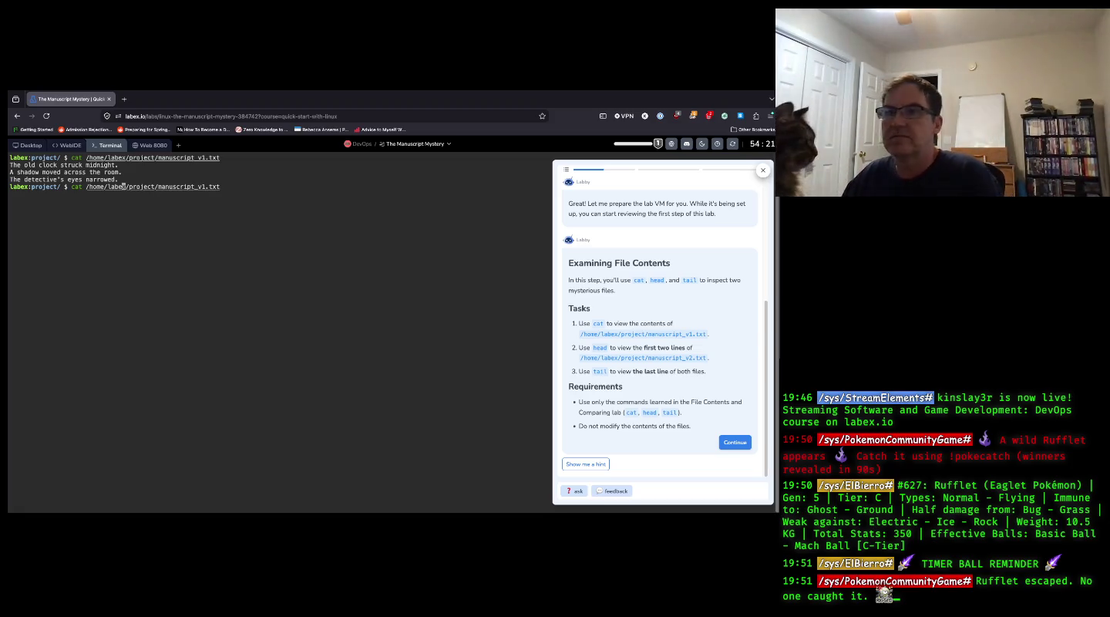
{"action": "key", "text": "Left"}
{"action": "key", "text": "Left"}
{"action": "key", "text": "Left"}
{"action": "key", "text": "Left"}
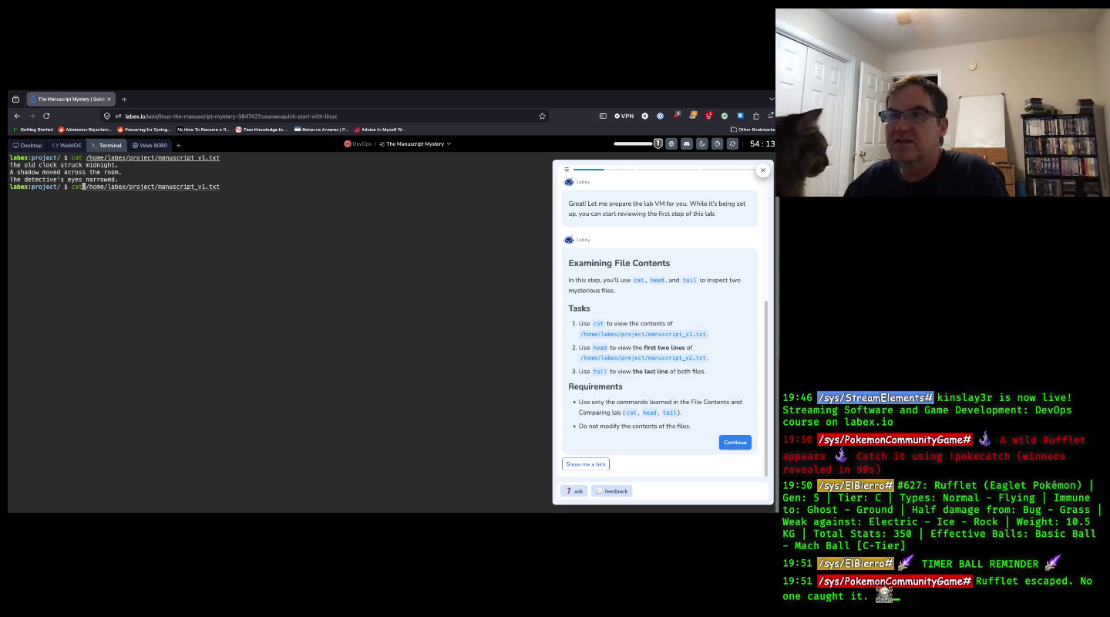
{"action": "key", "text": "BackSpace"}
{"action": "key", "text": "BackSpace"}
{"action": "key", "text": "BackSpace"}
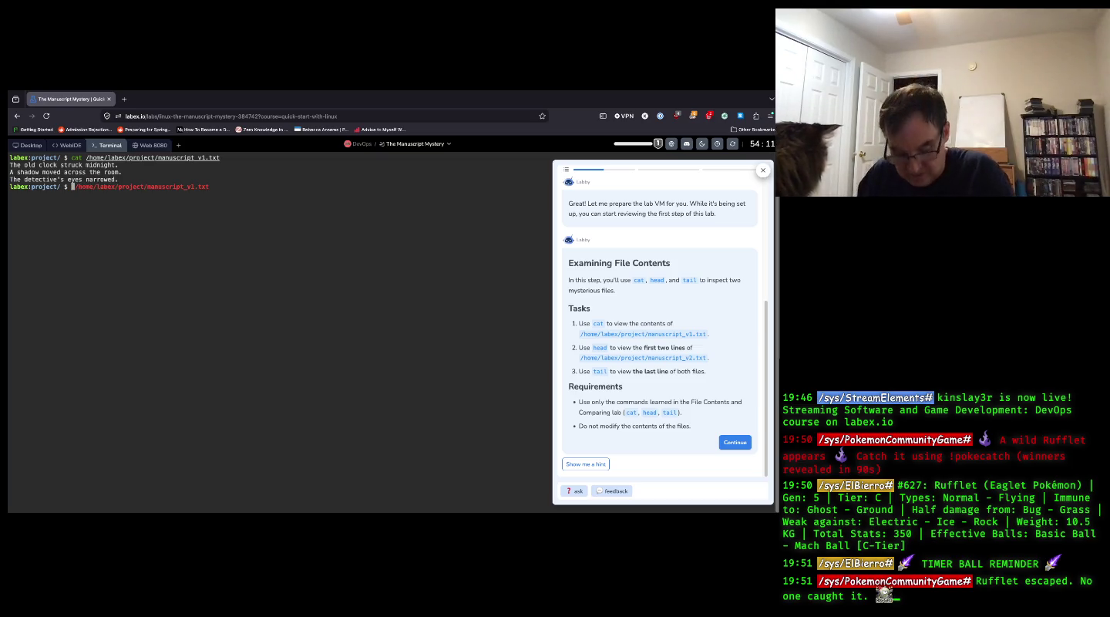
{"action": "type", "text": "head"}
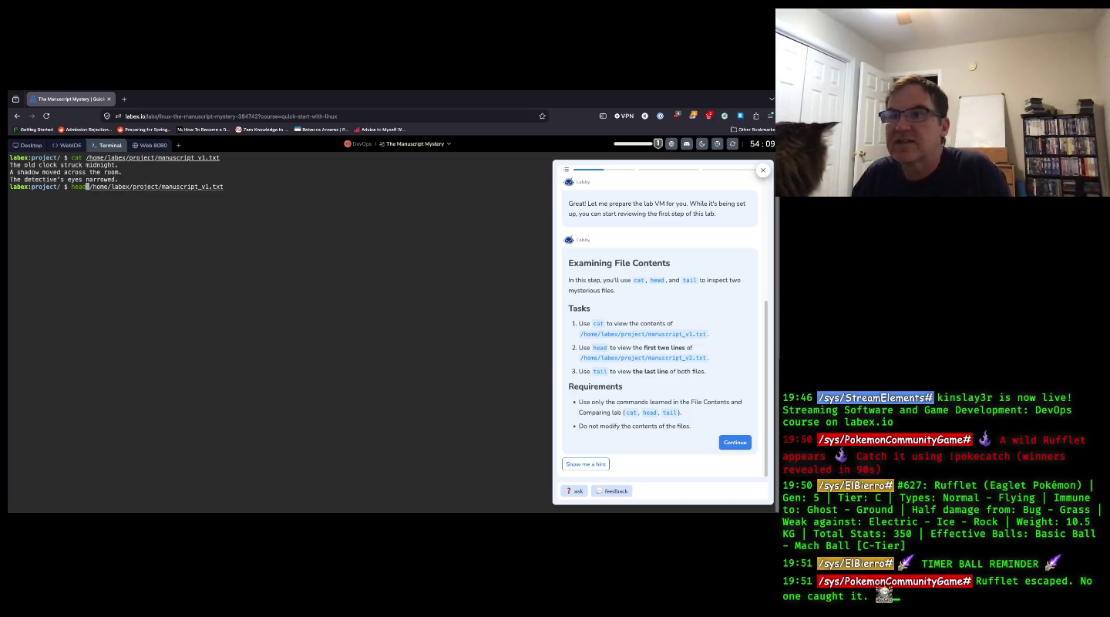
{"action": "key", "text": "Return"}
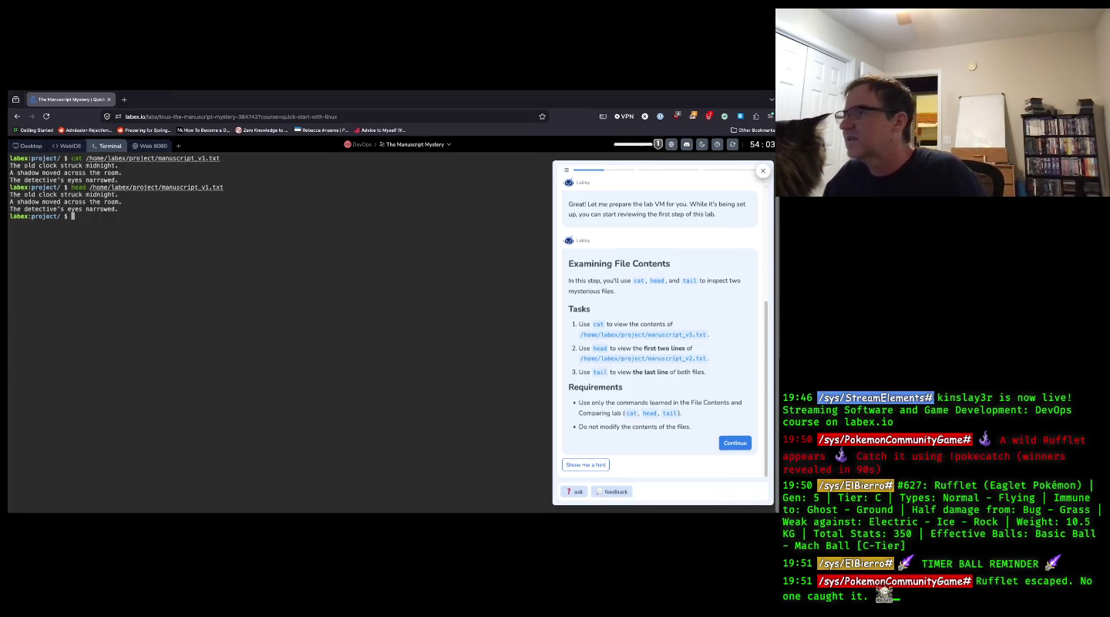
- Rerun the head command with v1 changed to v2 to show manuscript_v2.txt
{"action": "scroll", "coordinate": [617, 293], "scroll_direction": "up", "scroll_amount": 3}
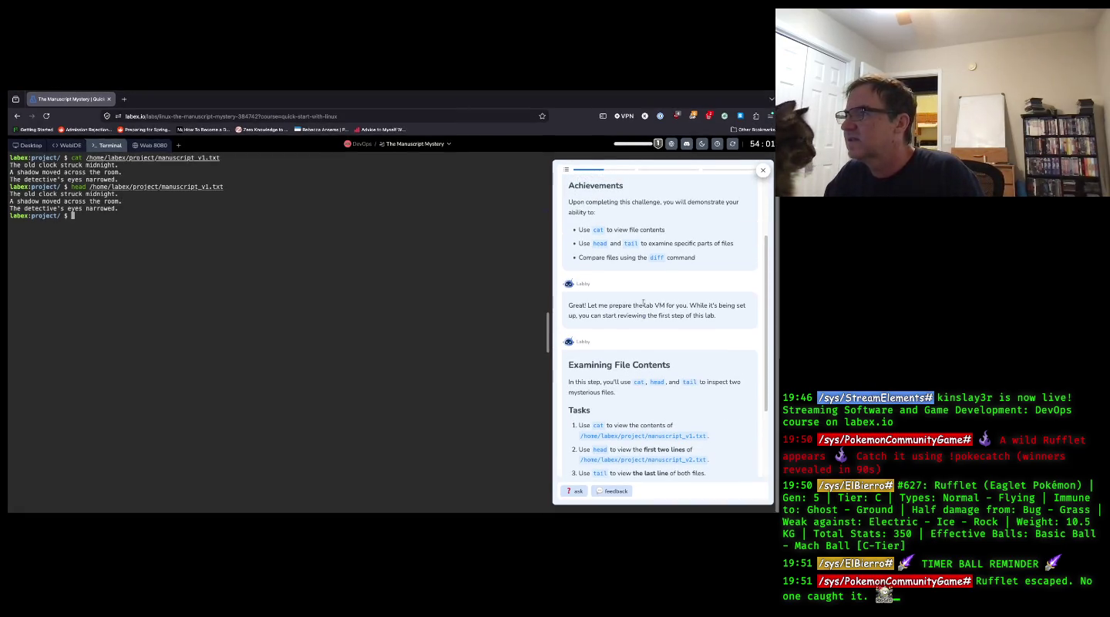
{"action": "scroll", "coordinate": [644, 303], "scroll_direction": "up", "scroll_amount": 3}
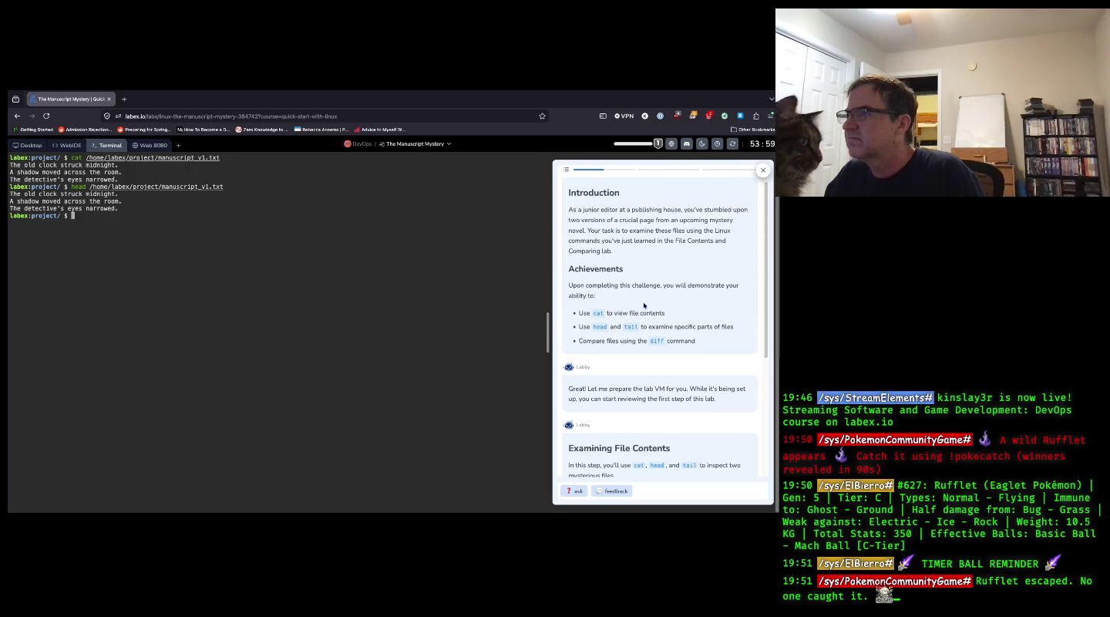
{"action": "scroll", "coordinate": [644, 305], "scroll_direction": "down", "scroll_amount": 3}
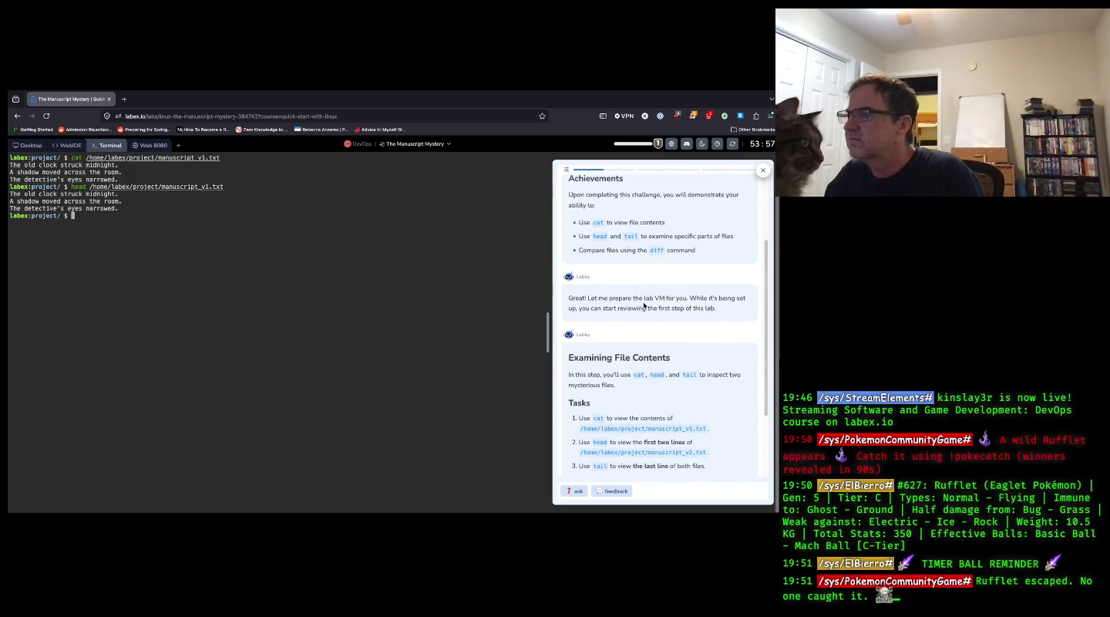
{"action": "scroll", "coordinate": [643, 305], "scroll_direction": "down", "scroll_amount": 1}
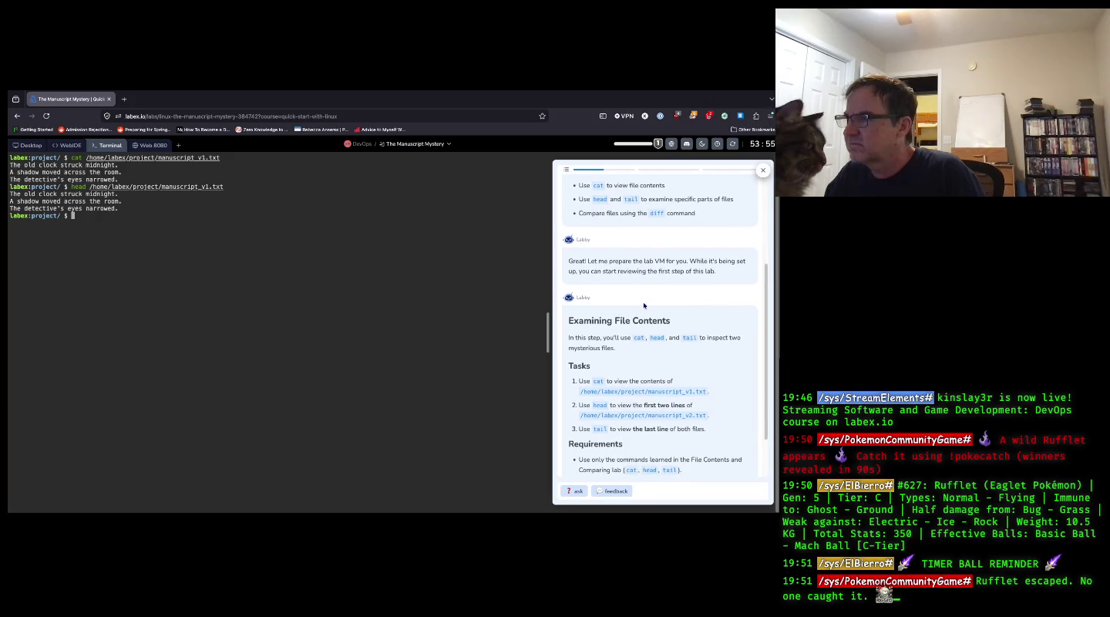
{"action": "scroll", "coordinate": [643, 306], "scroll_direction": "down", "scroll_amount": 1}
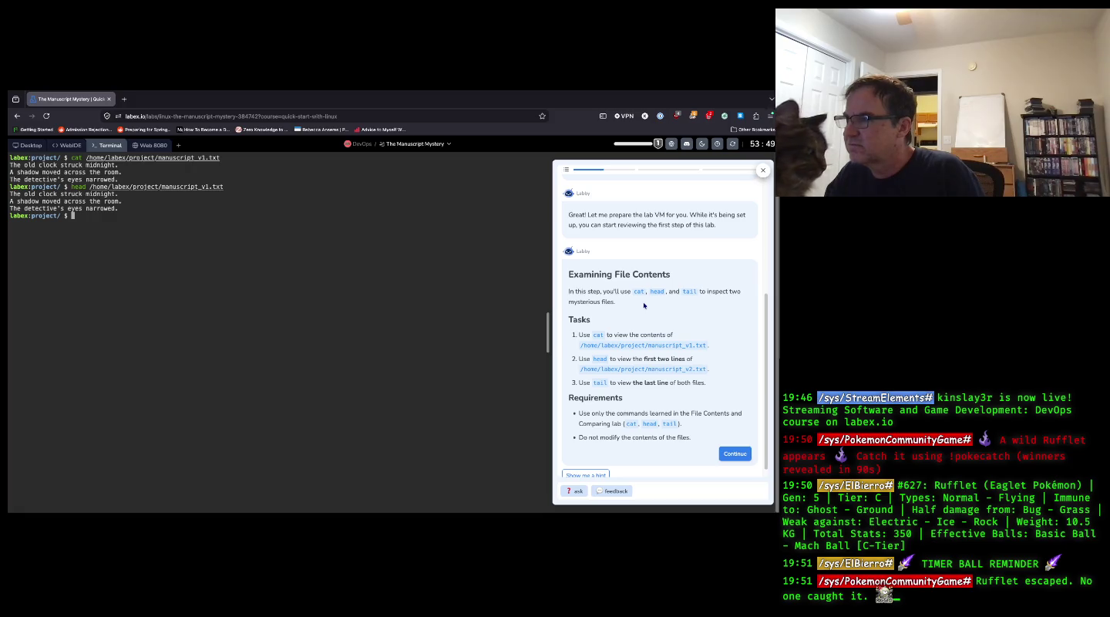
{"action": "scroll", "coordinate": [640, 305], "scroll_direction": "down", "scroll_amount": 1}
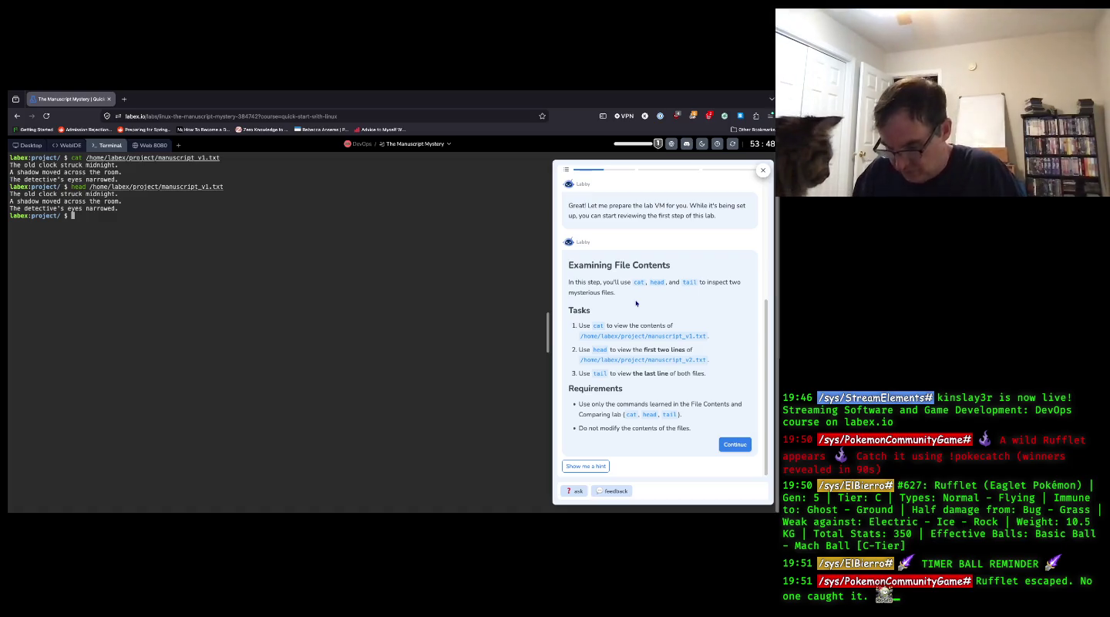
{"action": "key", "text": "Up"}
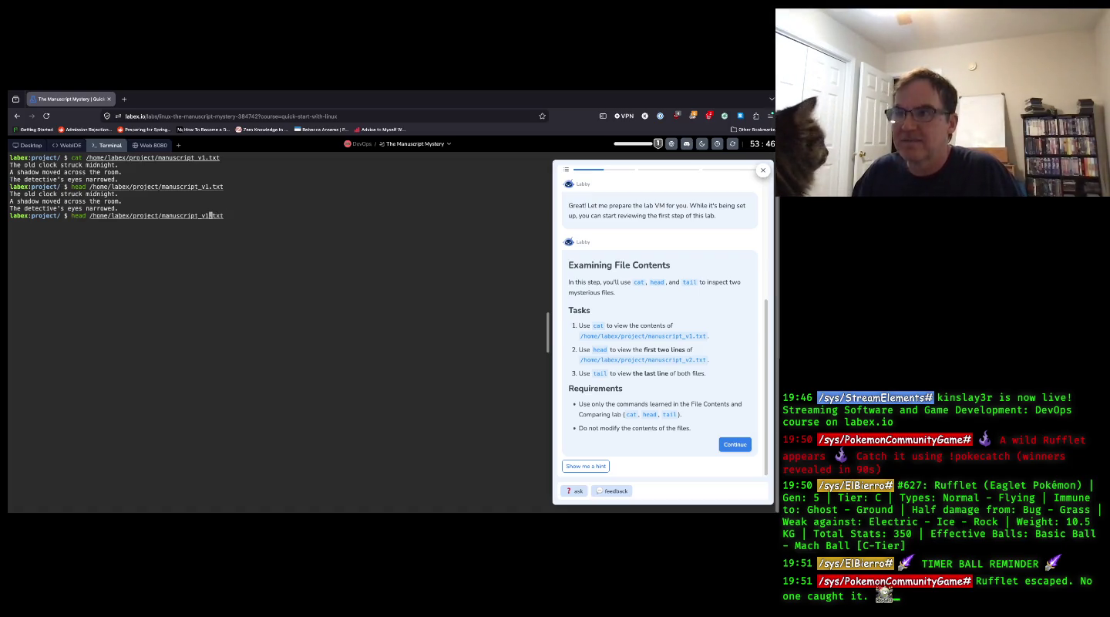
{"action": "key", "text": "Left"}
{"action": "key", "text": "Left"}
{"action": "key", "text": "Left"}
{"action": "key", "text": "BackSpace"}
{"action": "type", "text": "2"}
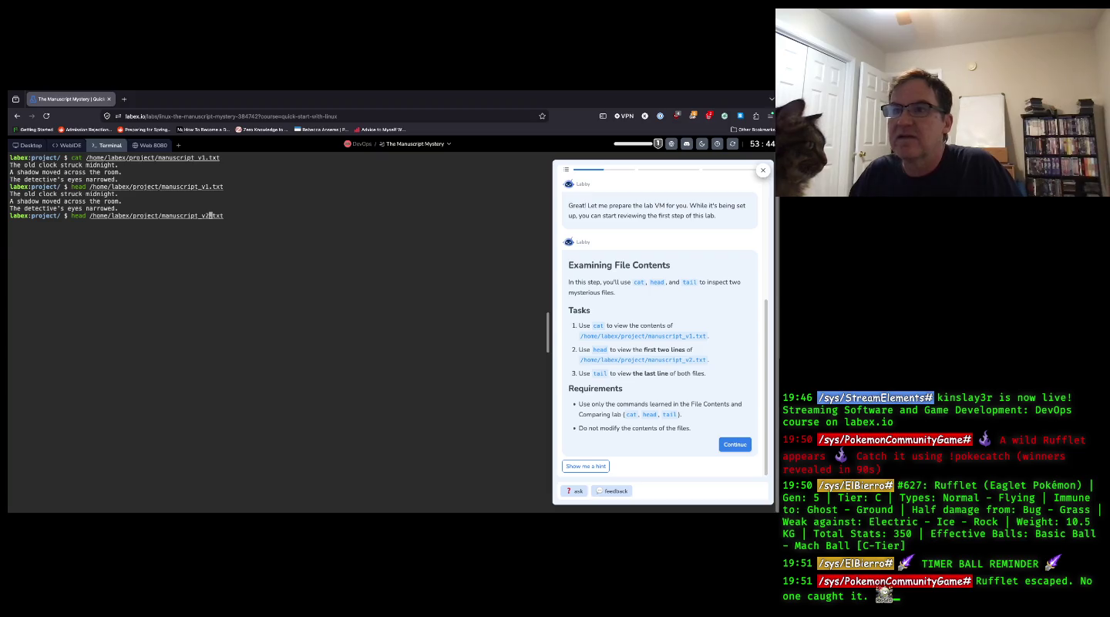
{"action": "key", "text": "Return"}
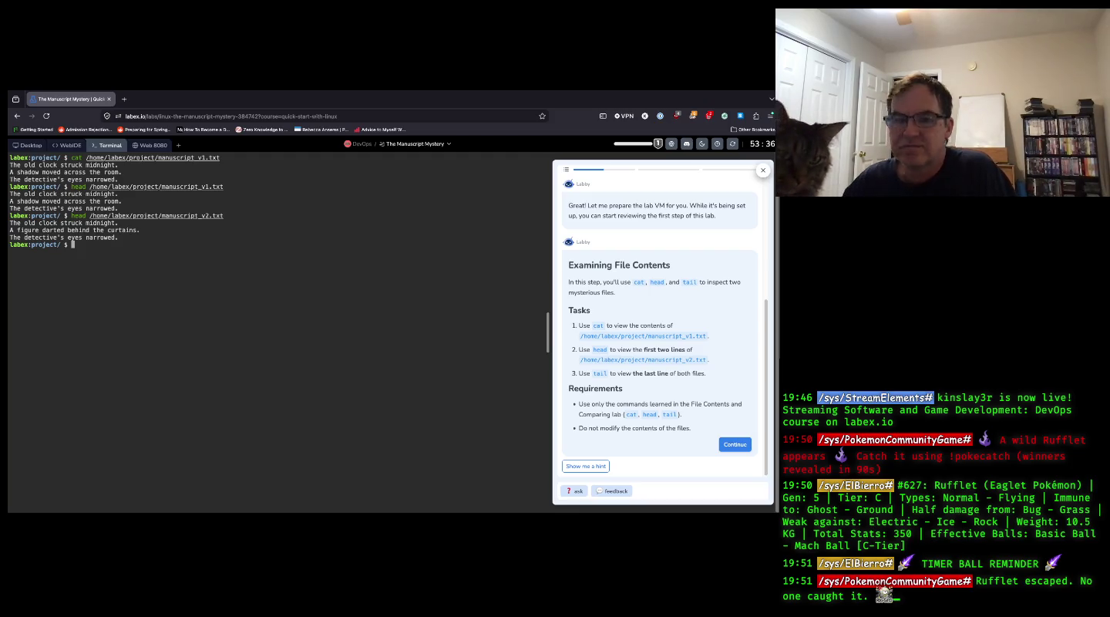
- Read the head manual page with man head, then quit it
{"action": "type", "text": "man head"}
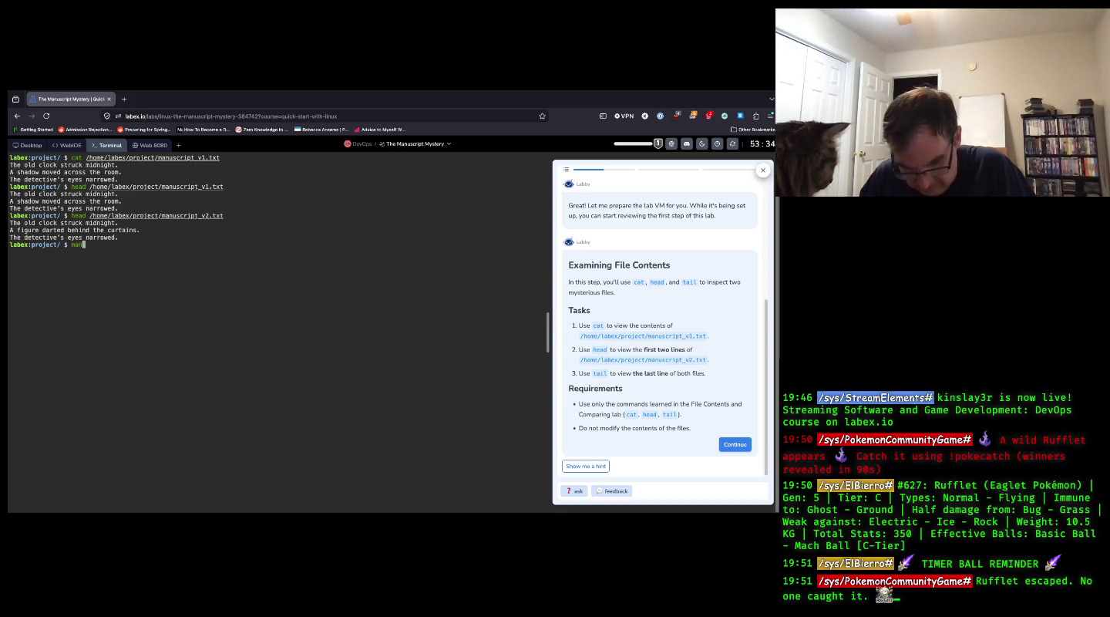
{"action": "key", "text": "Return"}
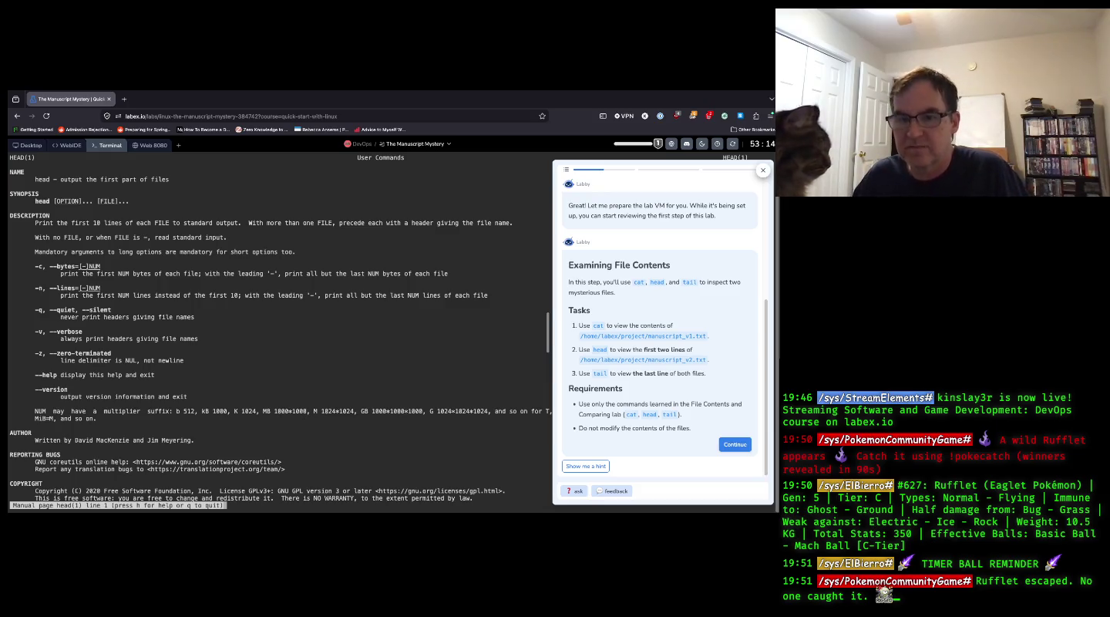
{"action": "key", "text": "q"}
- Rerun head with -n2 on manuscript_v2.txt to print two lines; type man tail next
{"action": "key", "text": "Up"}
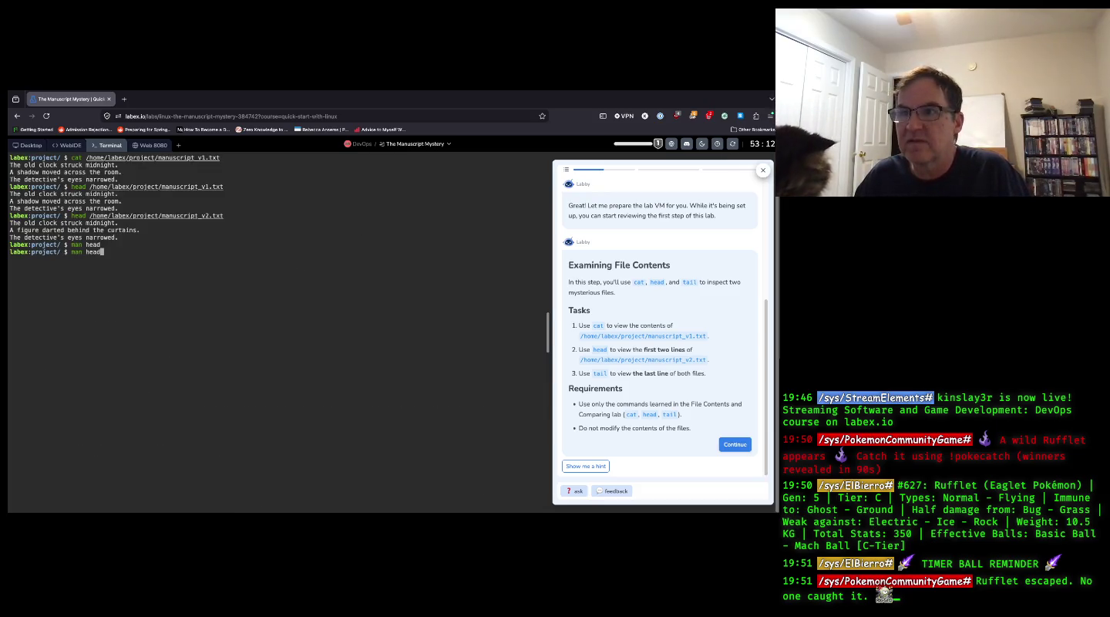
{"action": "key", "text": "Up"}
{"action": "key", "text": "Left"}
{"action": "key", "text": "Left"}
{"action": "key", "text": "Left"}
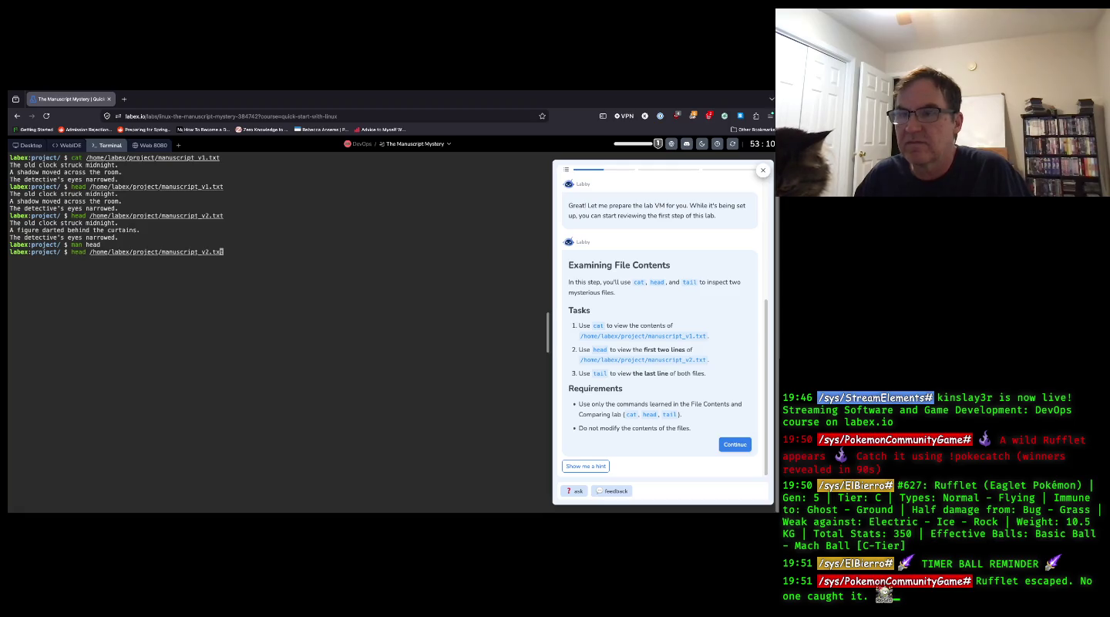
{"action": "key", "text": "Left"}
{"action": "key", "text": "Left"}
{"action": "key", "text": "Left"}
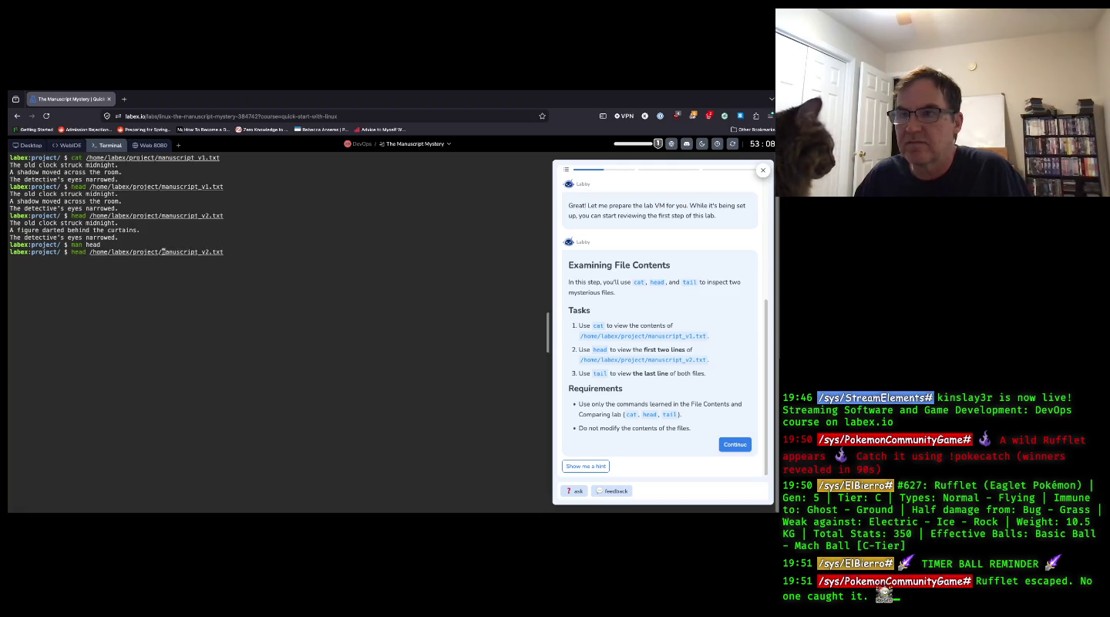
{"action": "key", "text": "Left"}
{"action": "key", "text": "Left"}
{"action": "key", "text": "Left"}
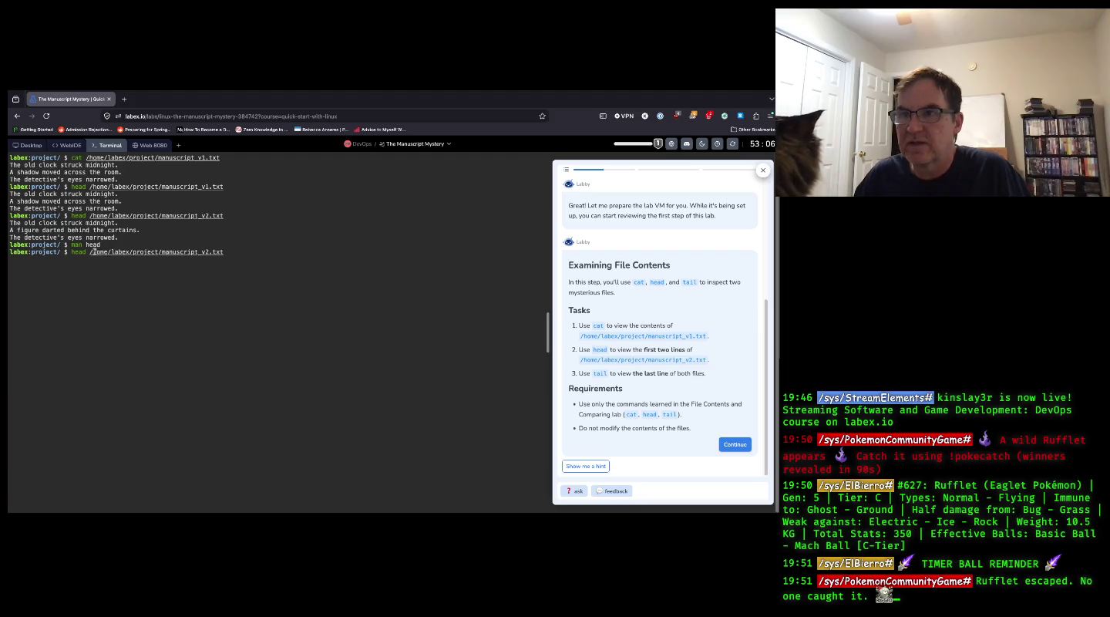
{"action": "type", "text": "-"}
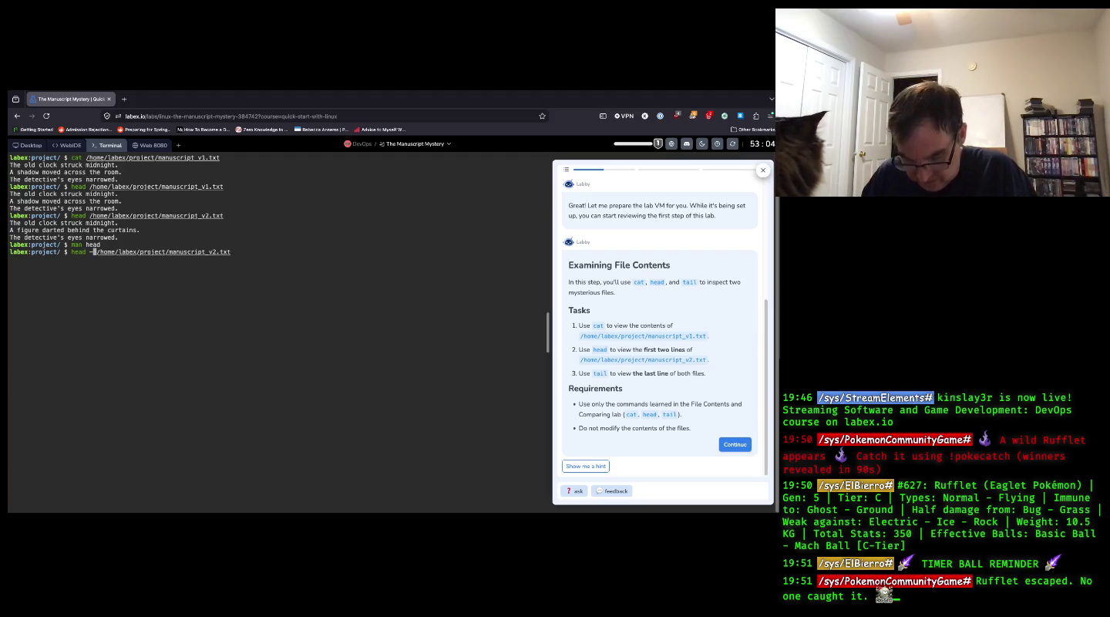
{"action": "type", "text": "n2"}
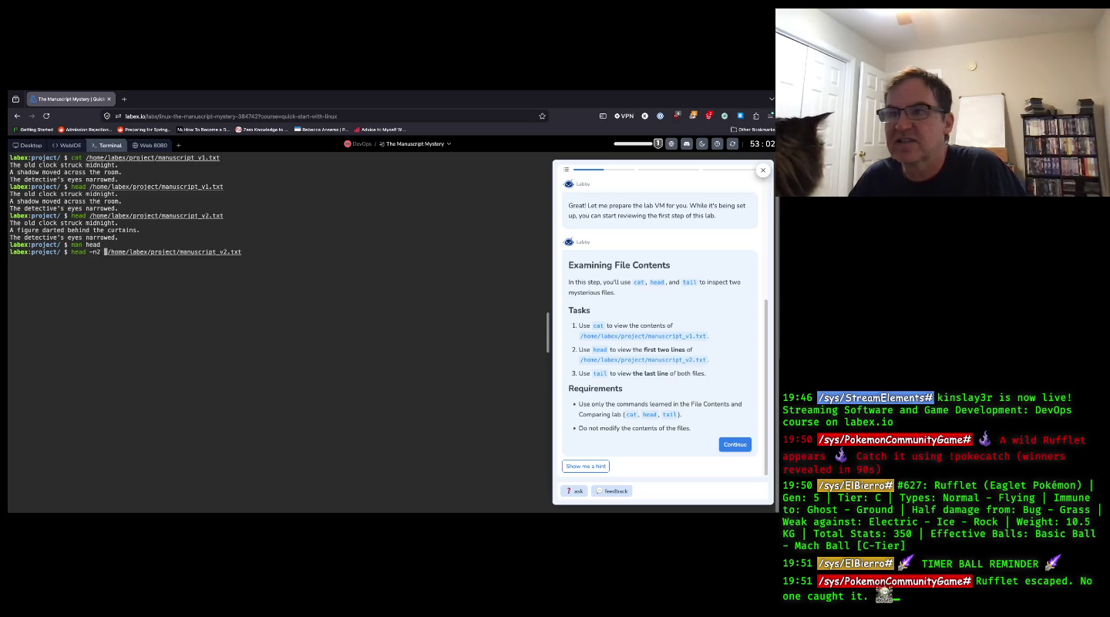
{"action": "key", "text": "BackSpace"}
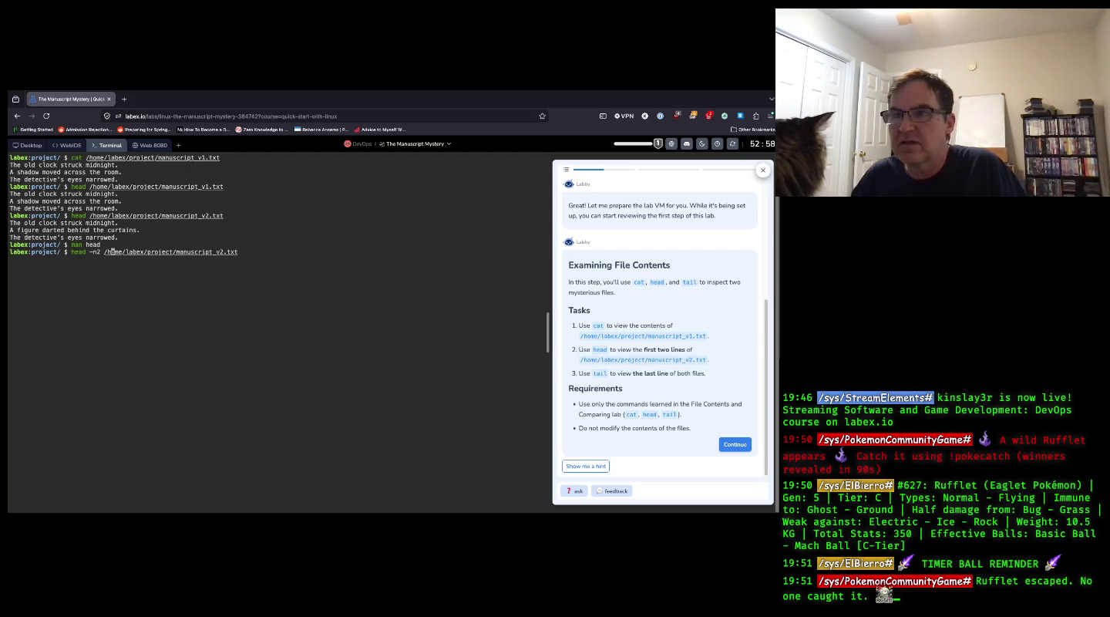
{"action": "key", "text": "Return"}
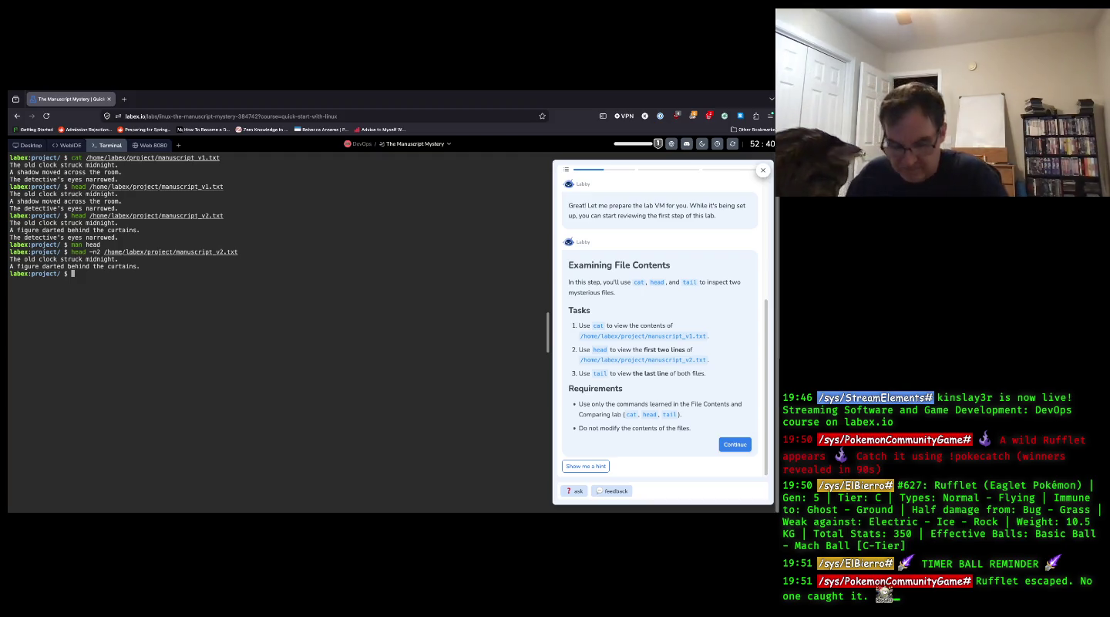
{"action": "type", "text": "man tail"}
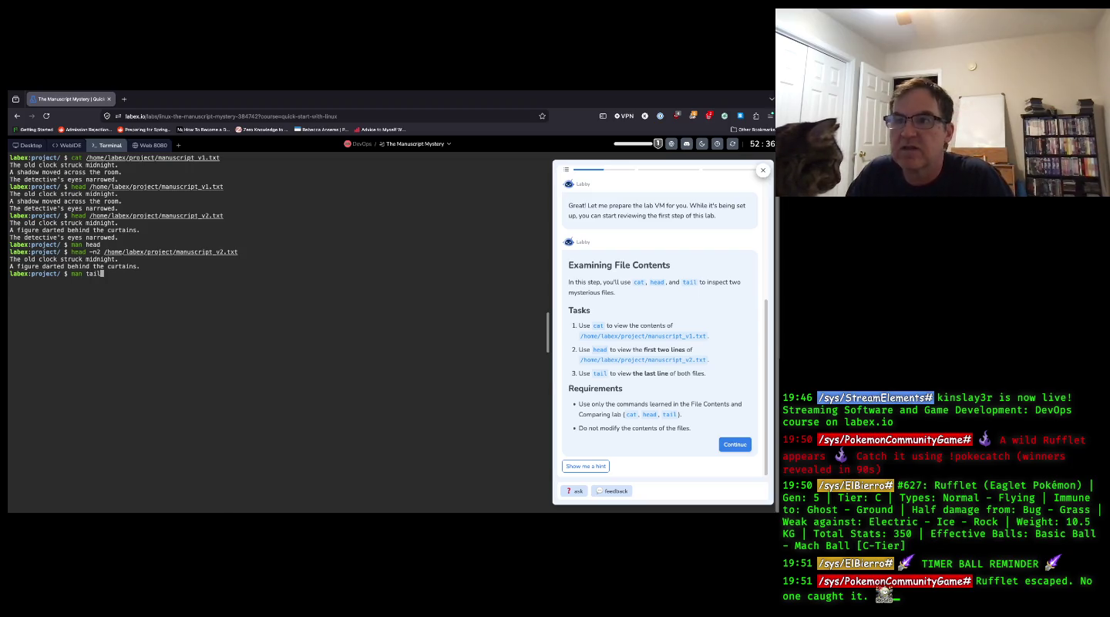
{"action": "key", "text": "Return"}
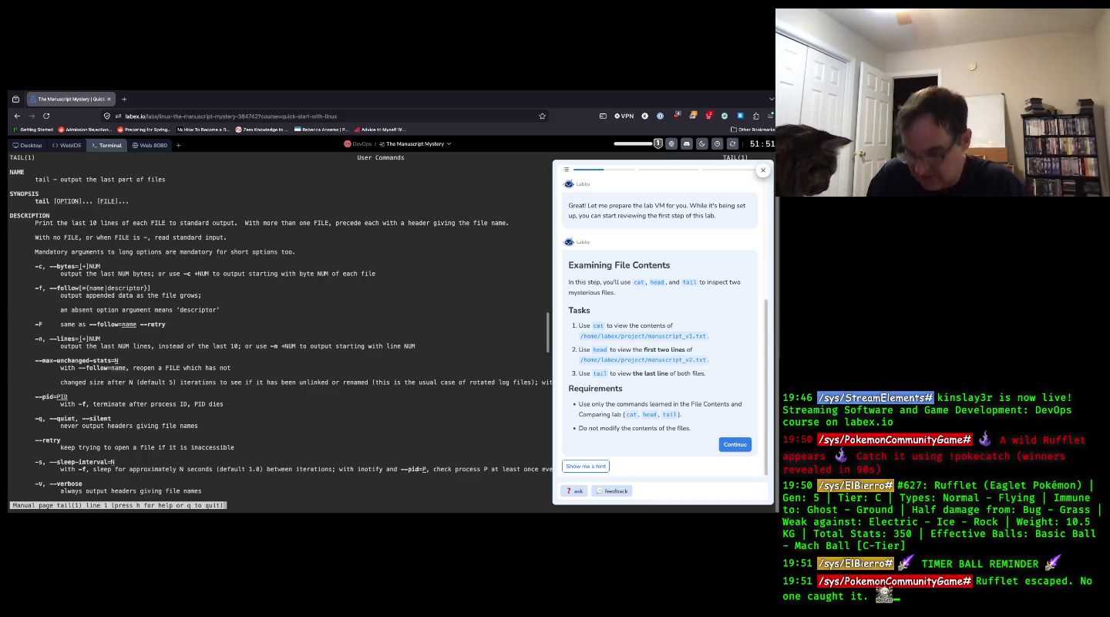
{"action": "key", "text": "q"}
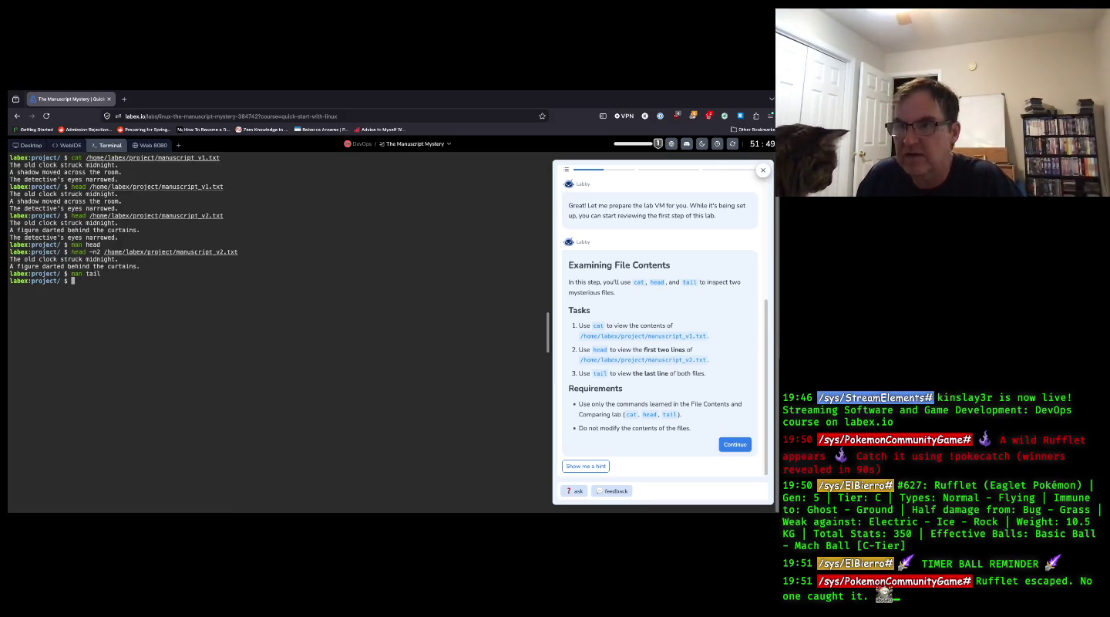
- Extend man tail with -n1 and both manuscipt_v1.txt and manuscipt_v2.txt paths, and run it
{"action": "key", "text": "Up"}
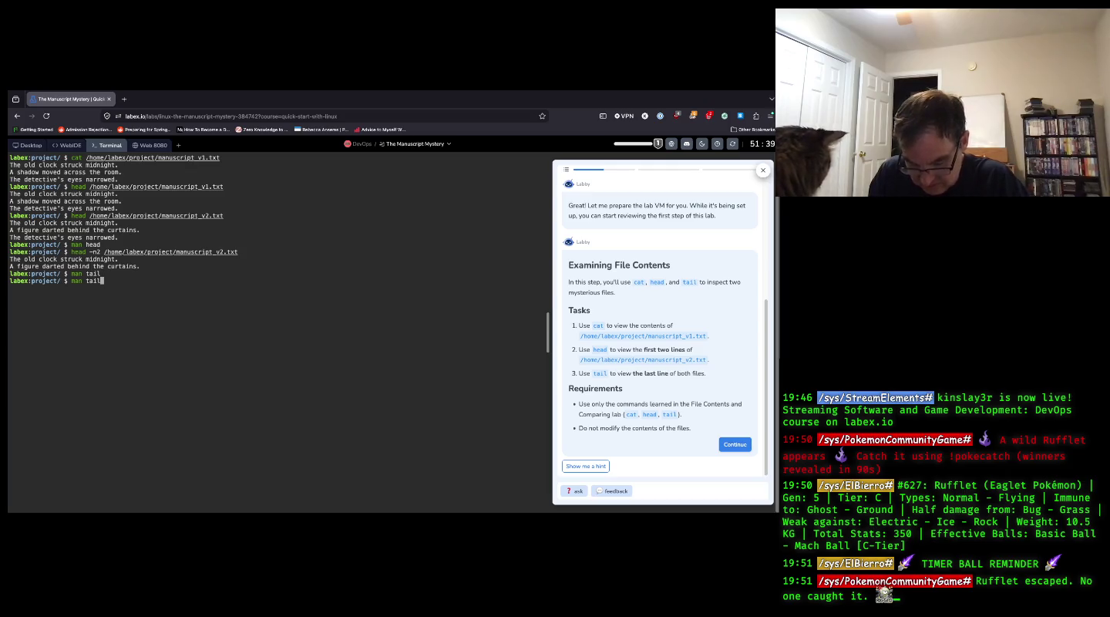
{"action": "type", "text": " -"}
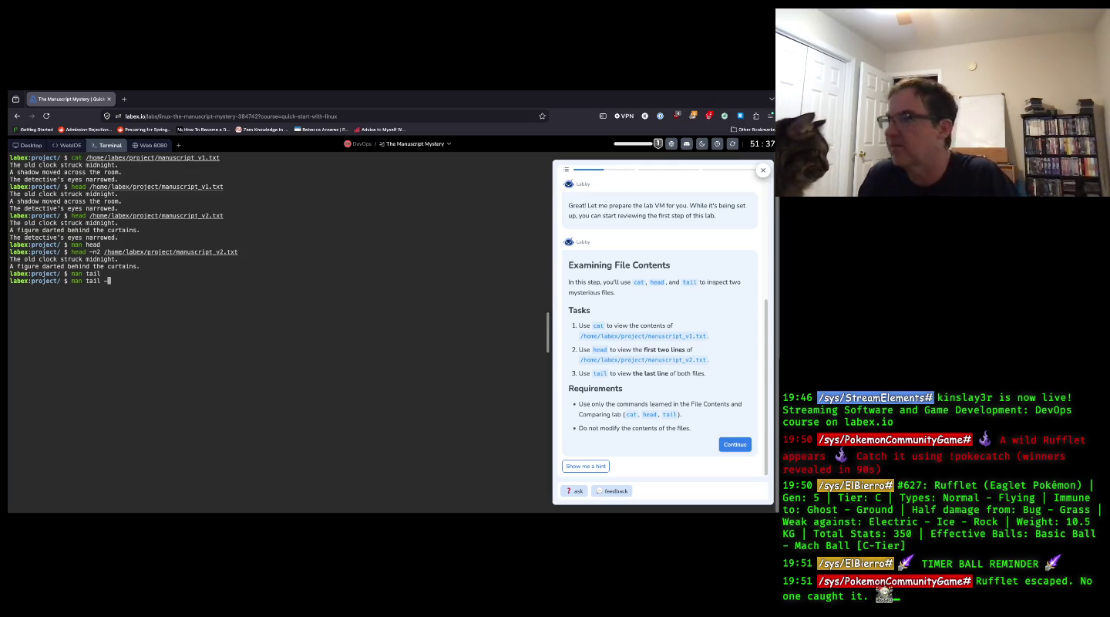
{"action": "type", "text": "n1"}
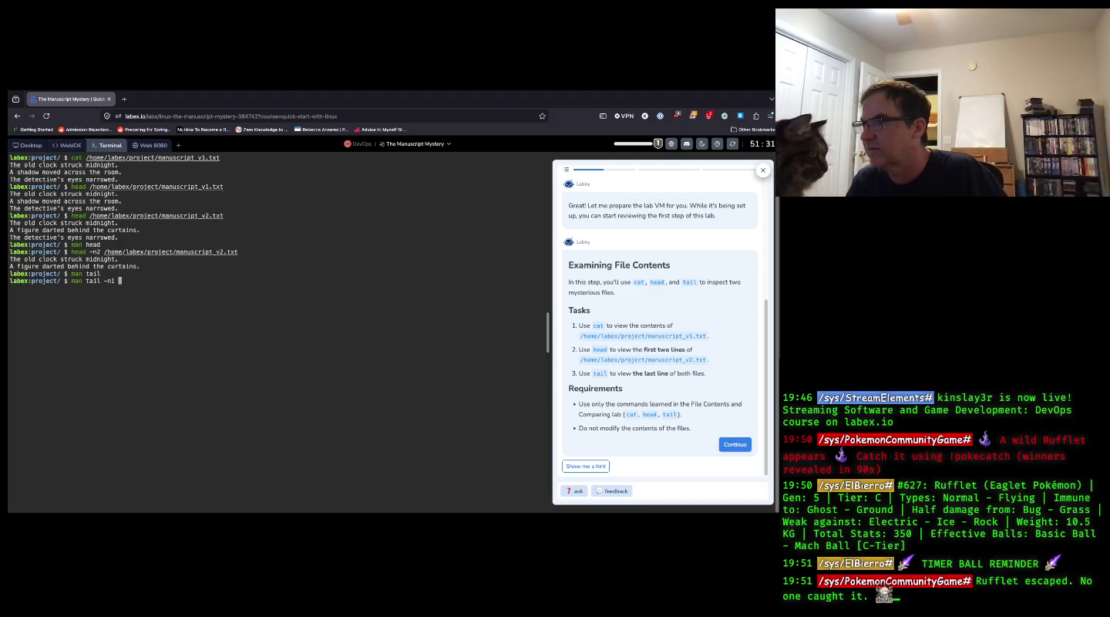
{"action": "type", "text": " /ho"}
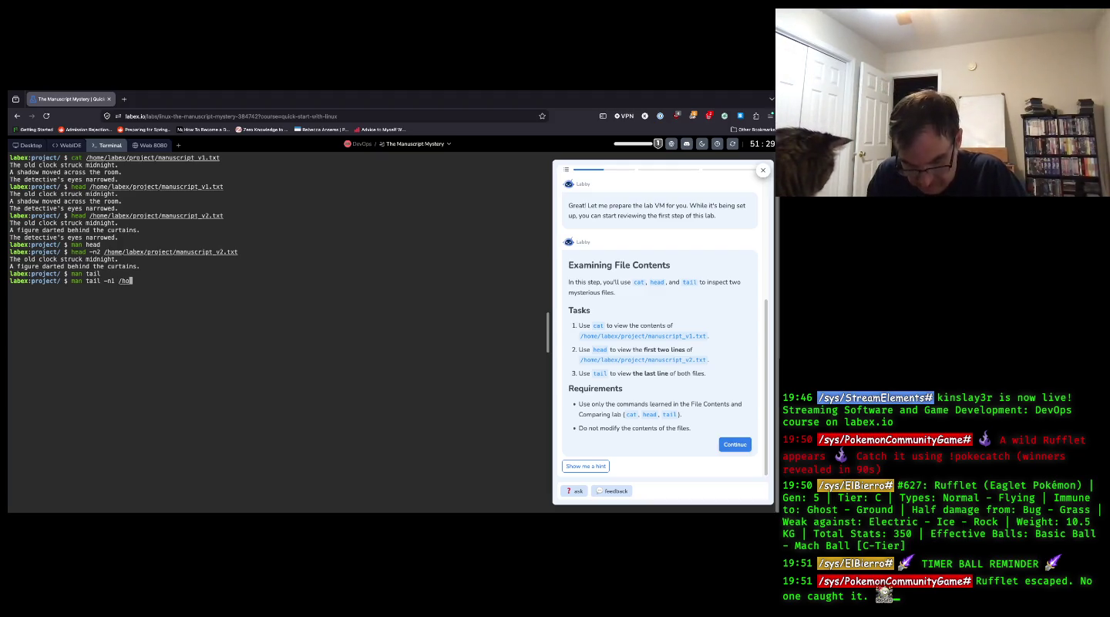
{"action": "type", "text": "me/labex"}
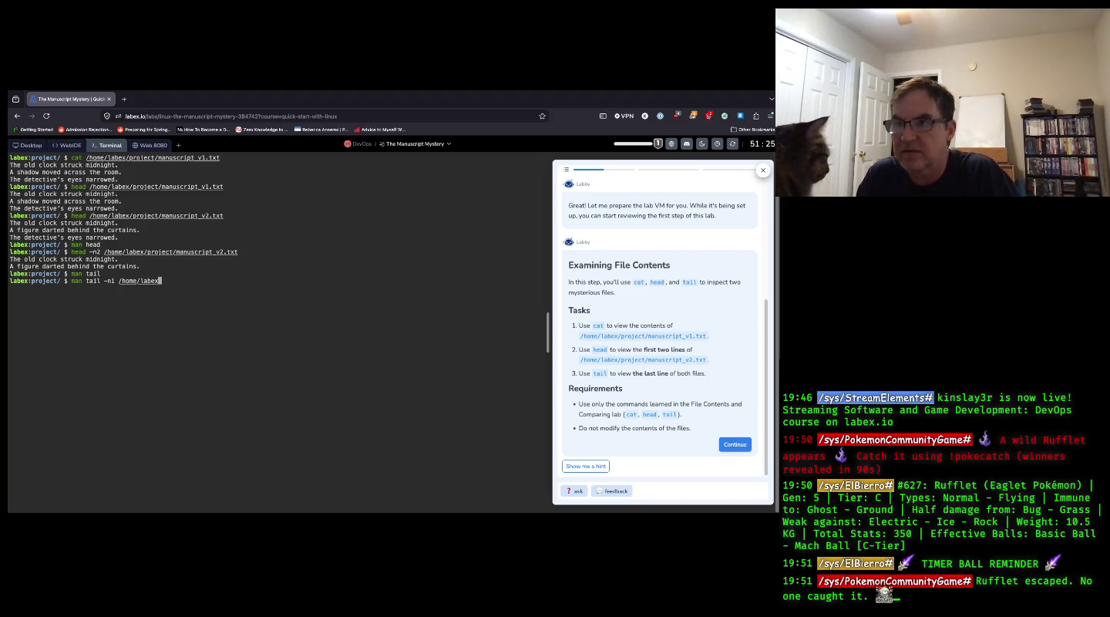
{"action": "type", "text": "/"}
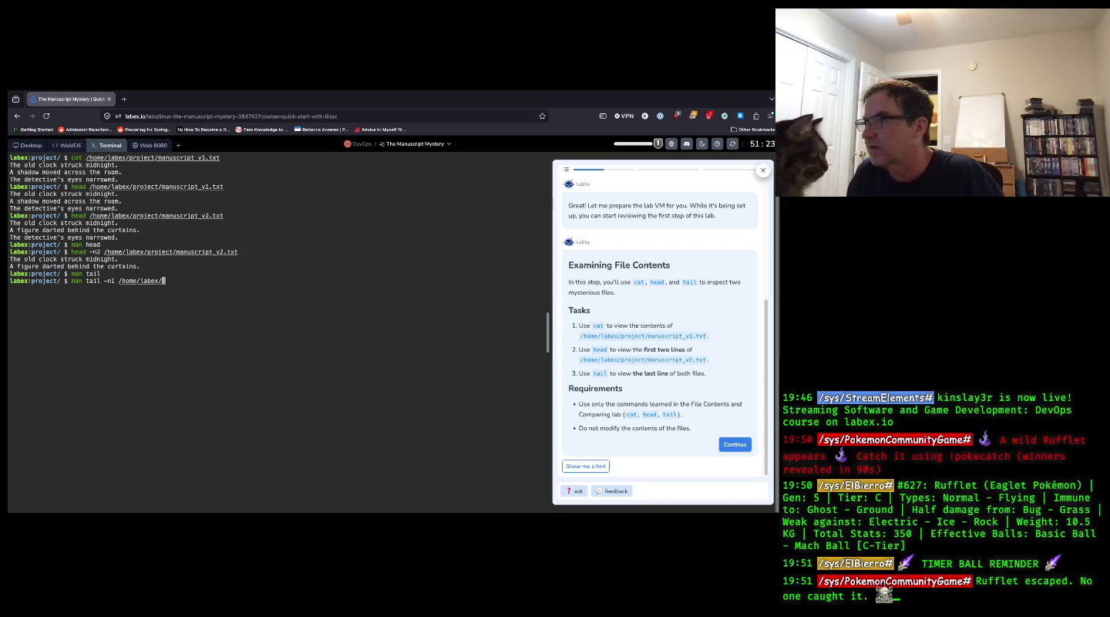
{"action": "type", "text": "pro"}
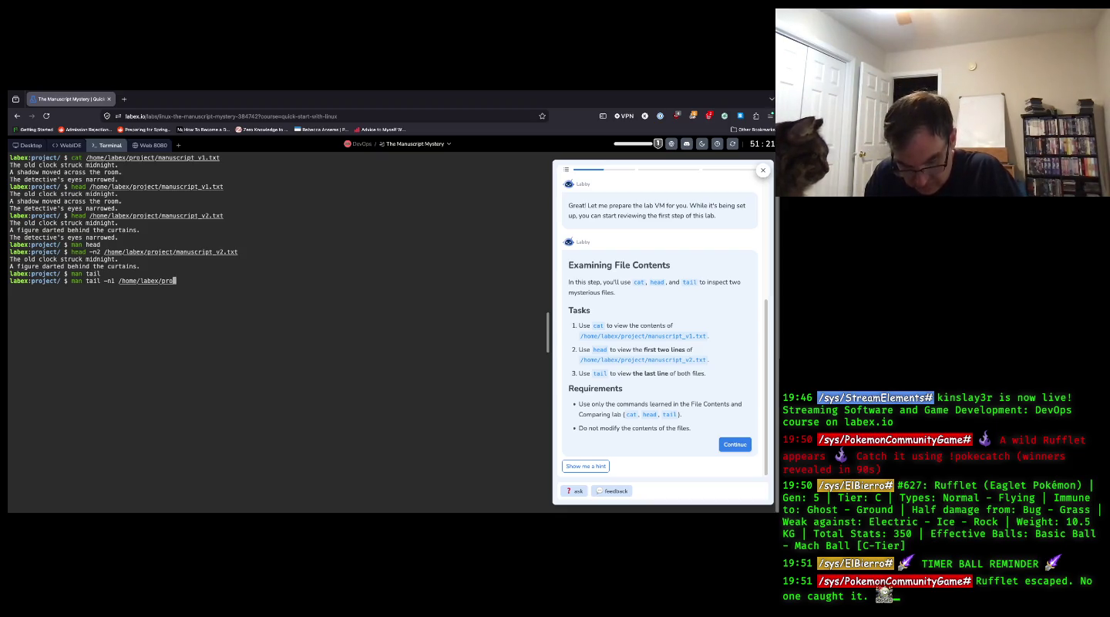
{"action": "type", "text": "ject/"}
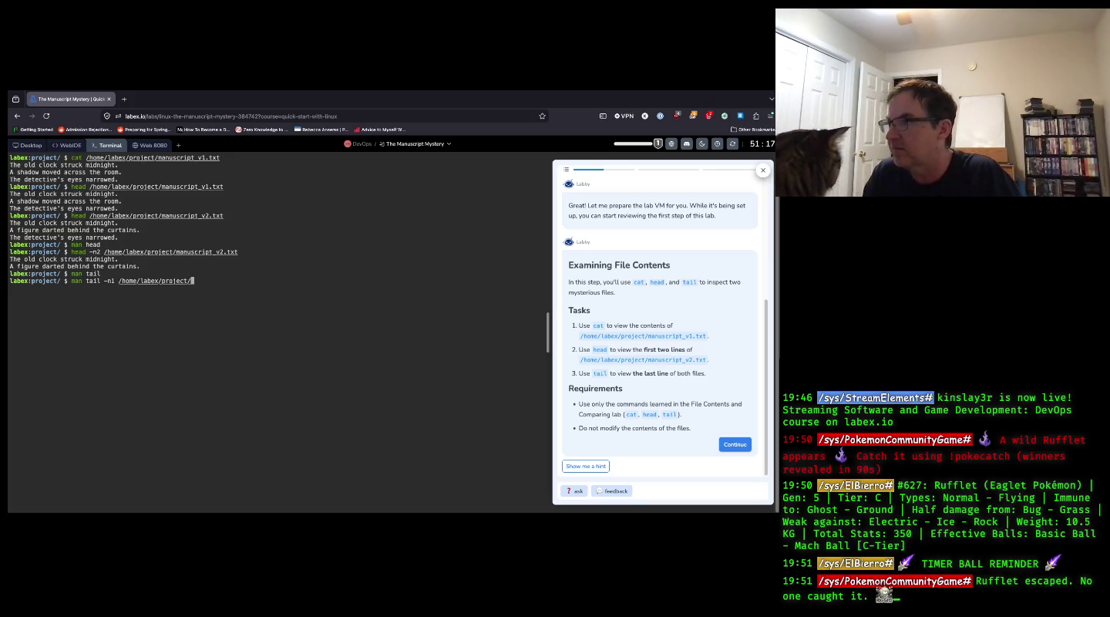
{"action": "type", "text": "man"}
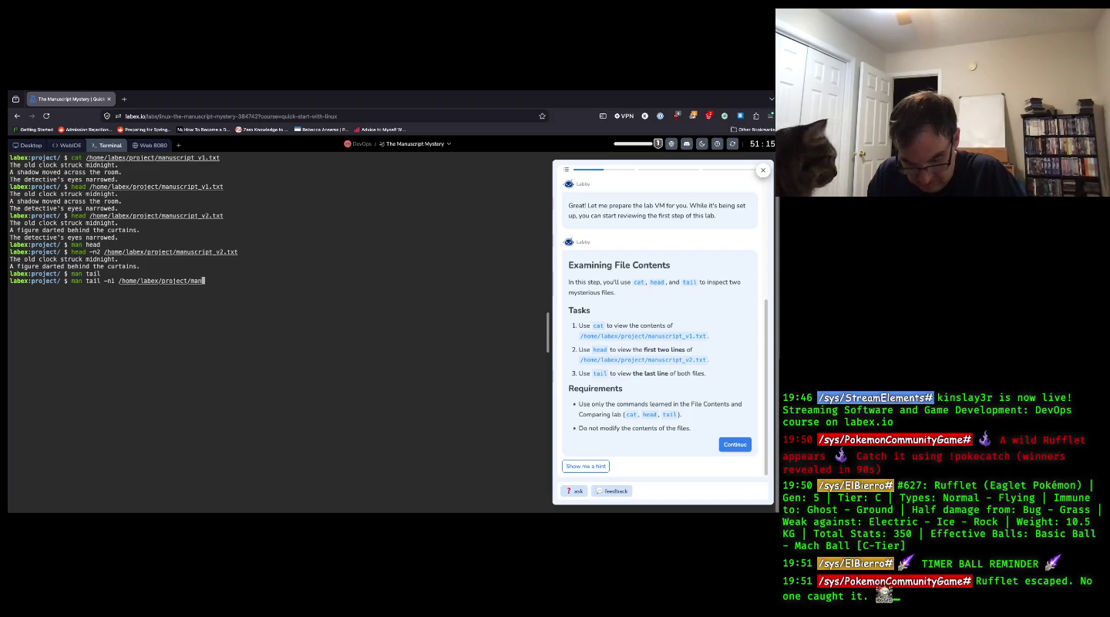
{"action": "type", "text": "uscipt"}
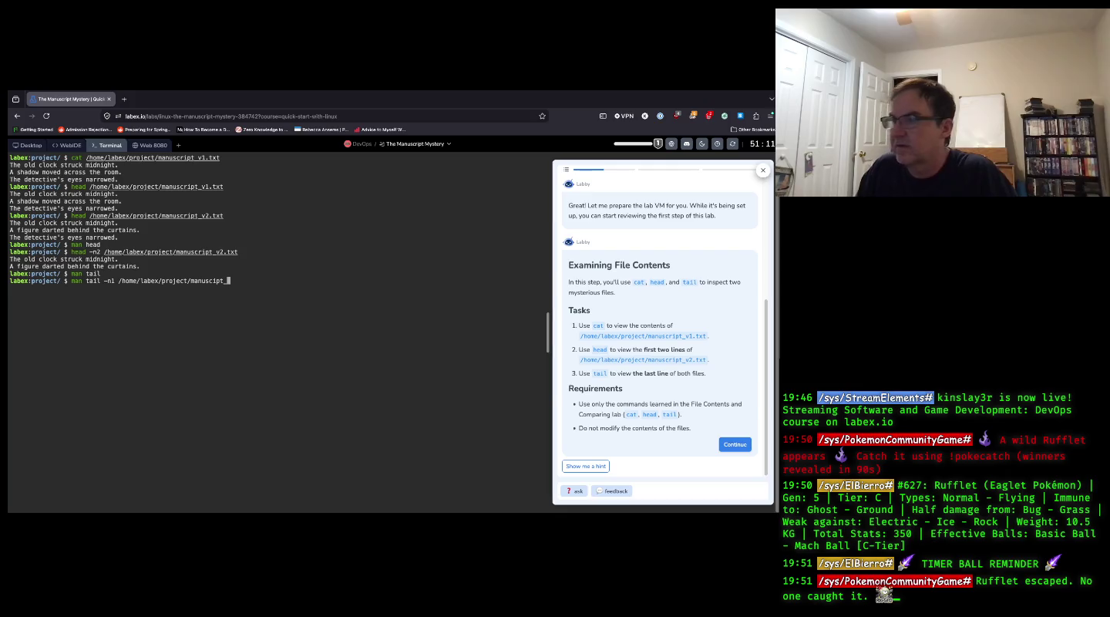
{"action": "type", "text": "_v1"}
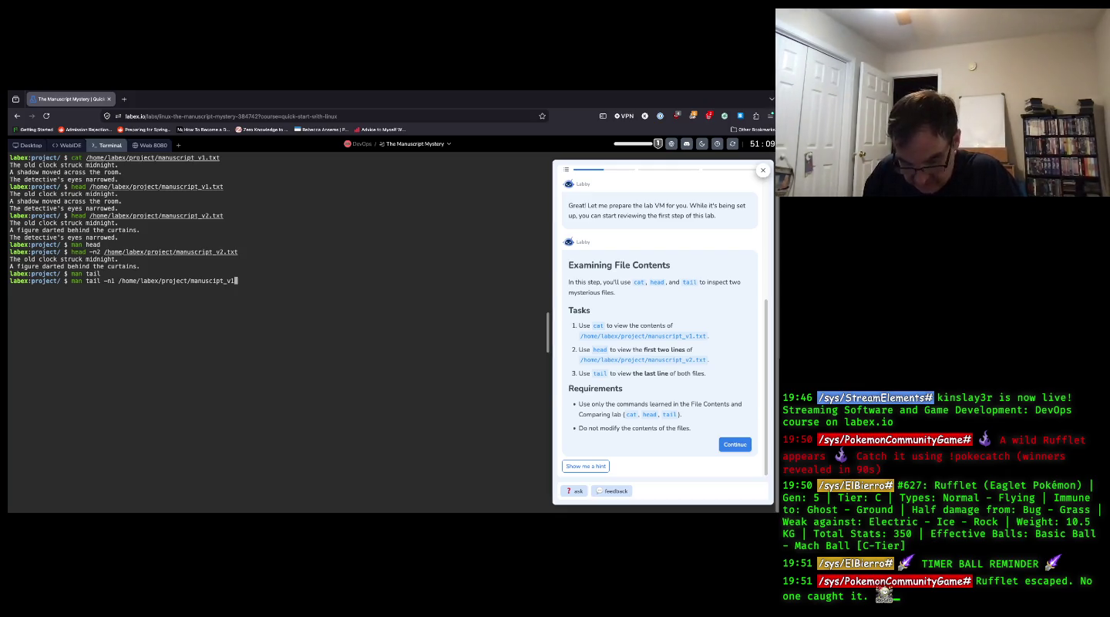
{"action": "type", "text": ".txt"}
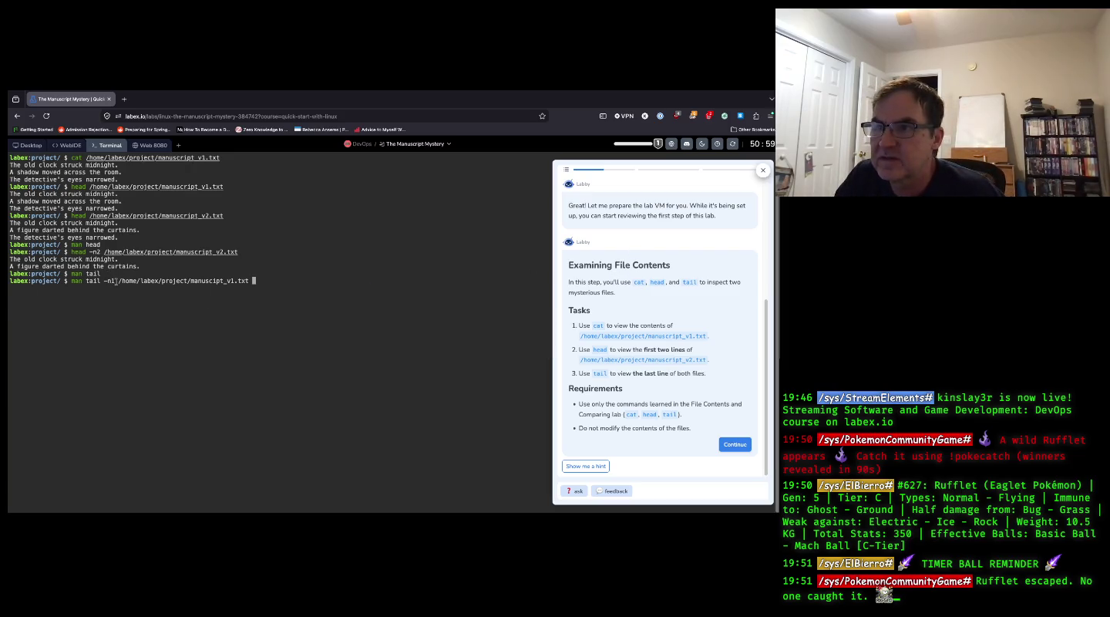
{"action": "left_click_drag", "start_coordinate": [119, 280], "coordinate": [257, 282]}
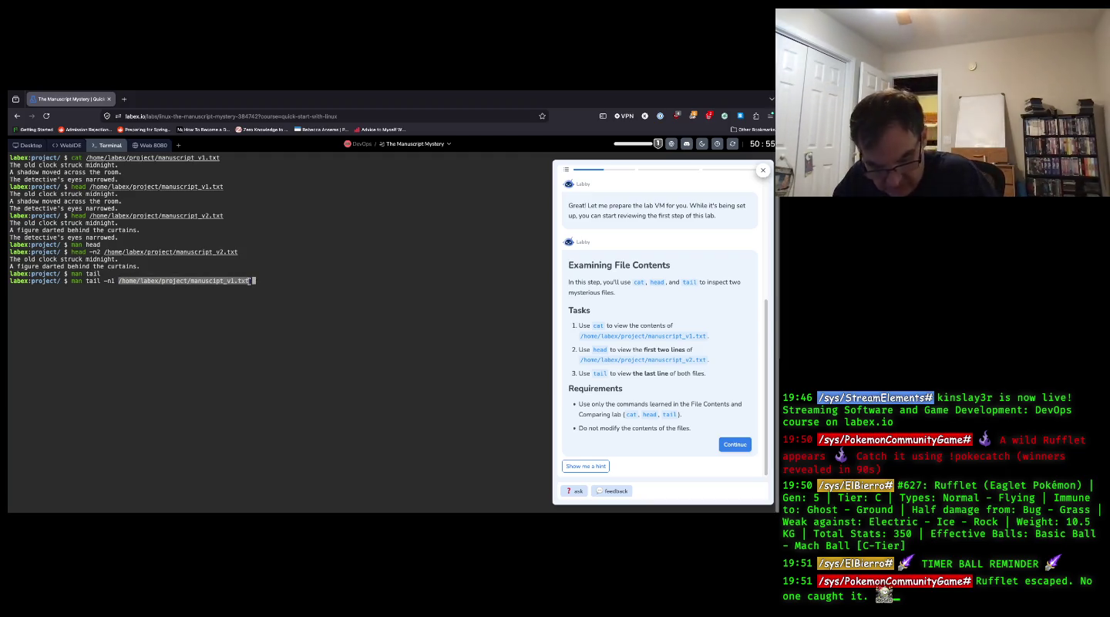
{"action": "left_click", "coordinate": [254, 282]}
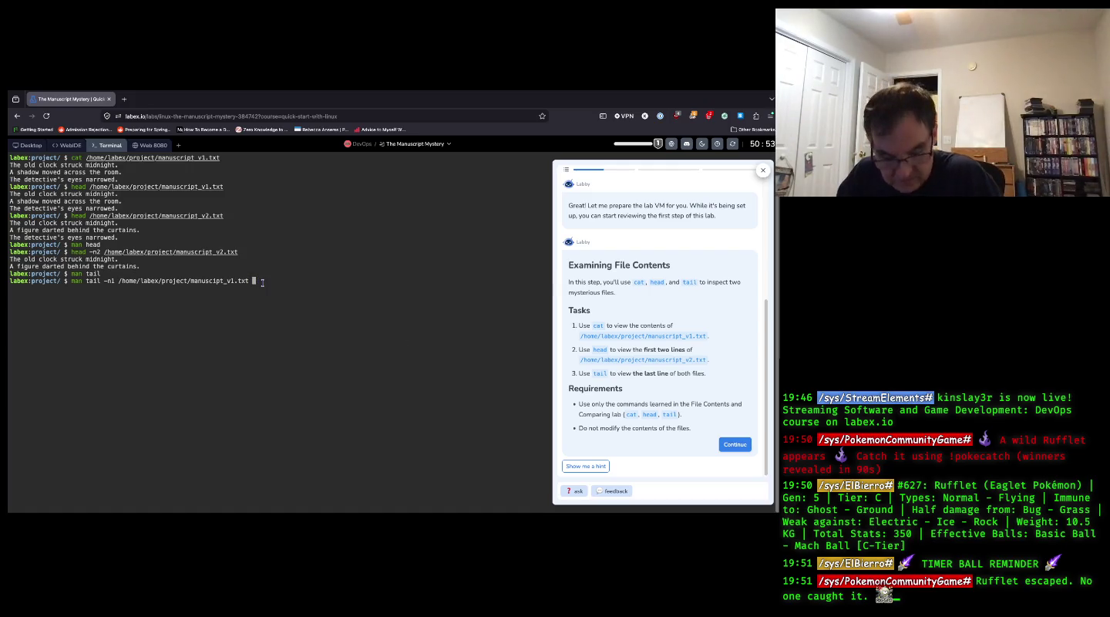
{"action": "type", "text": "/home/labex/project/manuscipt_v1.txt"}
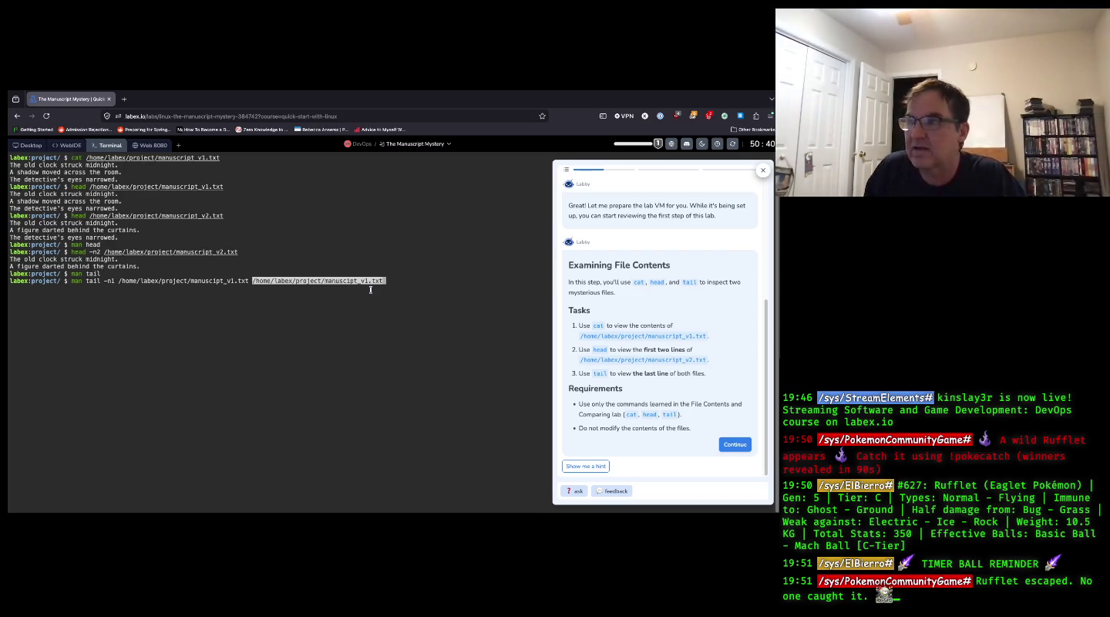
{"action": "key", "text": "BackSpace"}
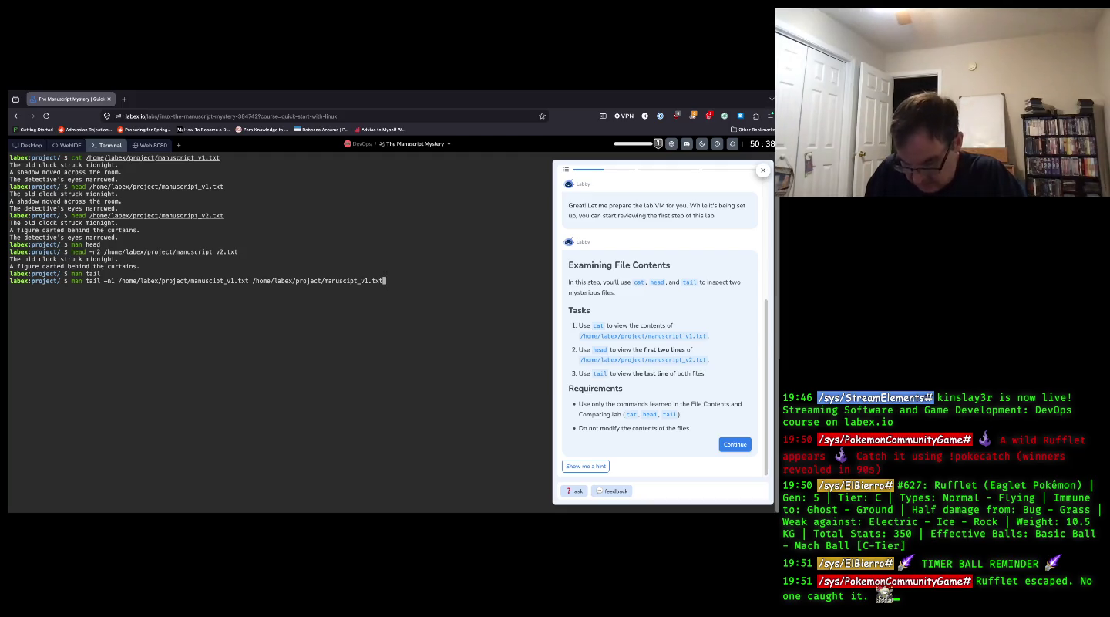
{"action": "key", "text": "Left"}
{"action": "key", "text": "Left"}
{"action": "key", "text": "Left"}
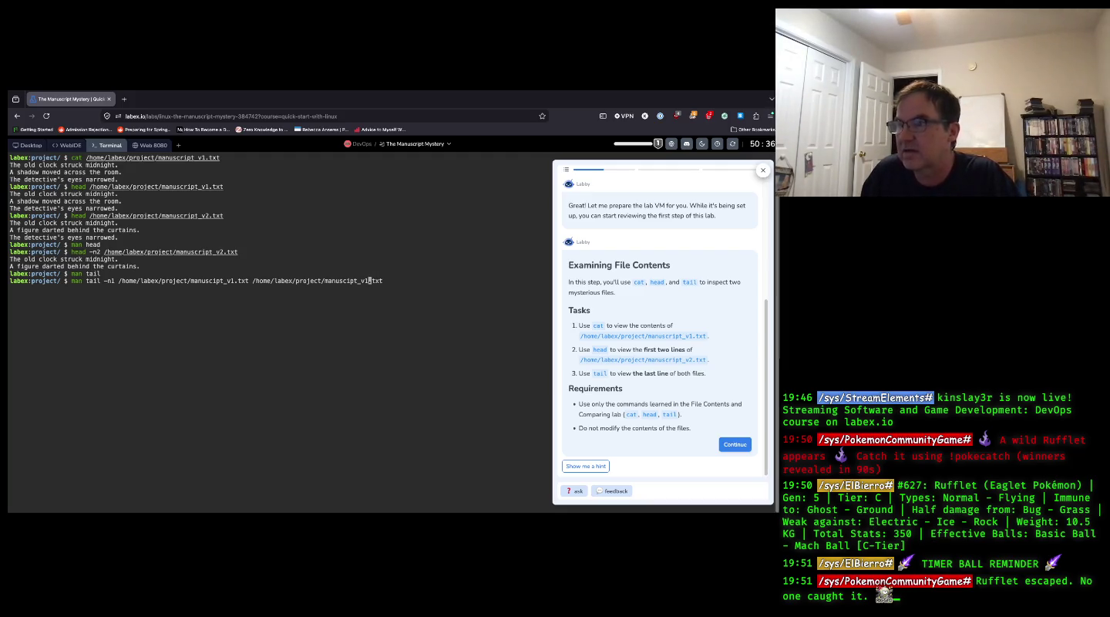
{"action": "key", "text": "BackSpace"}
{"action": "type", "text": "2"}
{"action": "key", "text": "Return"}
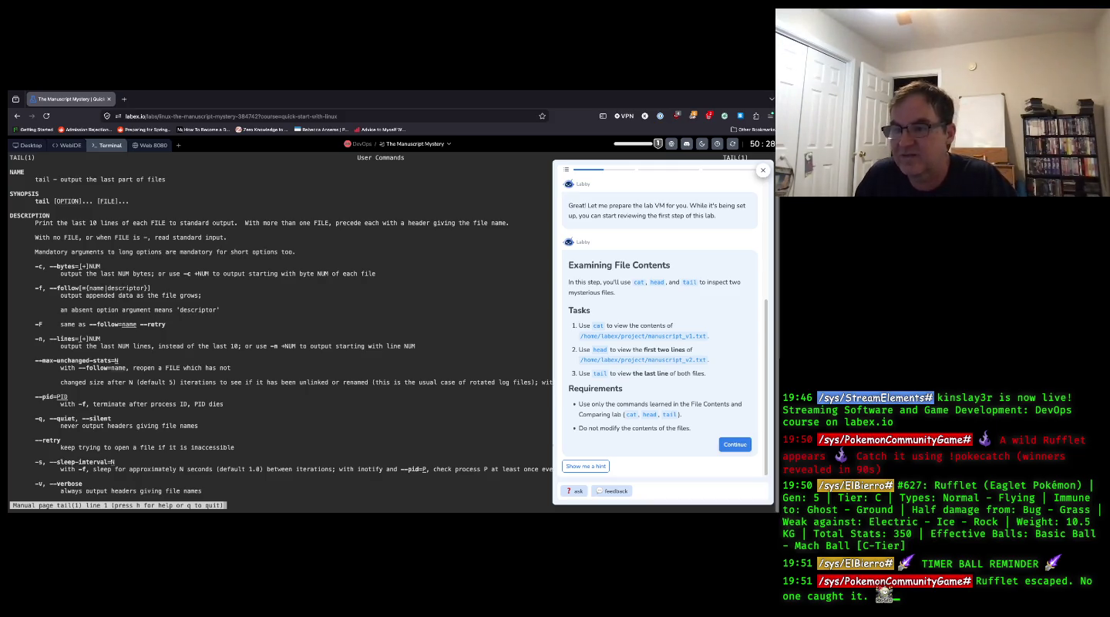
- Quit the manual and rerun the command as tail -n1 on both manuscipt paths
{"action": "key", "text": "q"}
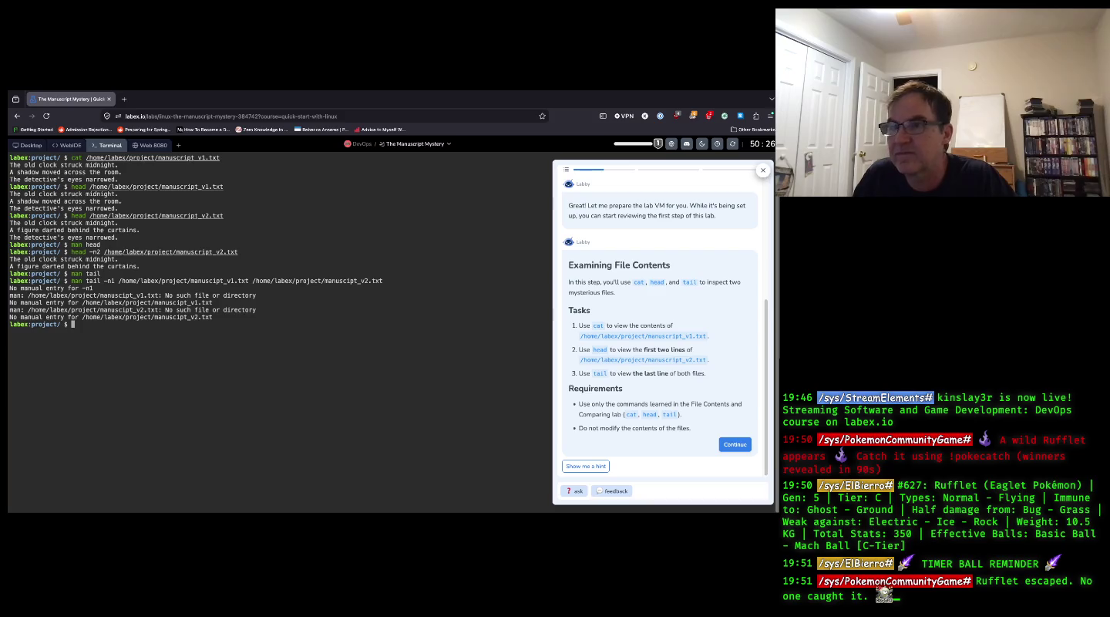
{"action": "key", "text": "Up"}
{"action": "key", "text": "Left"}
{"action": "key", "text": "Left"}
{"action": "key", "text": "Left"}
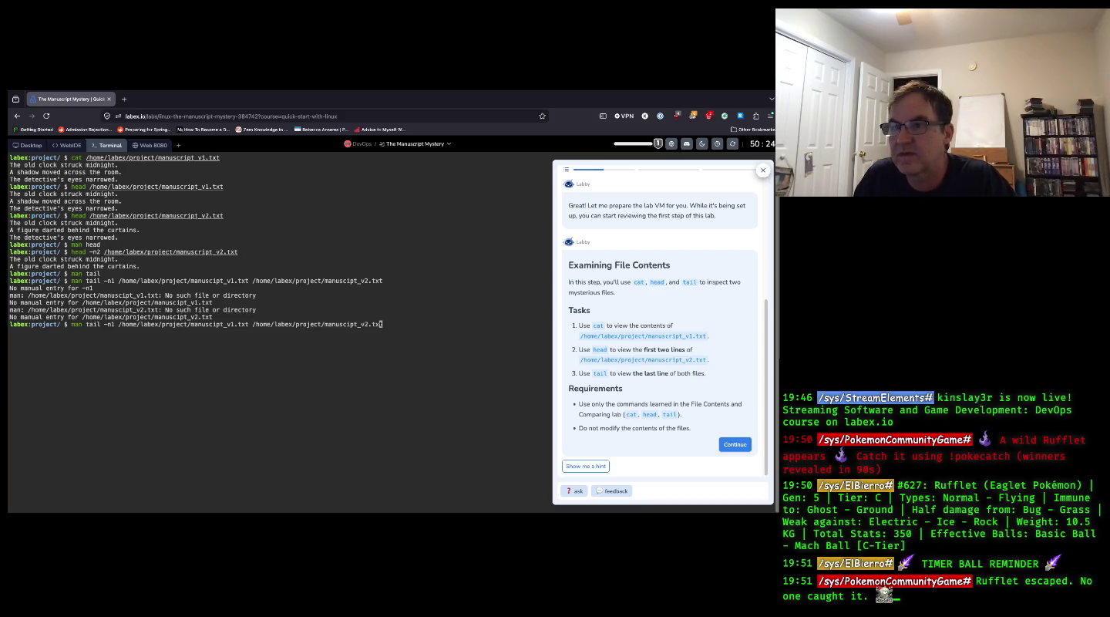
{"action": "key", "text": "Left"}
{"action": "key", "text": "Left"}
{"action": "key", "text": "Left"}
{"action": "key", "text": "Left"}
{"action": "key", "text": "Left"}
{"action": "key", "text": "Left"}
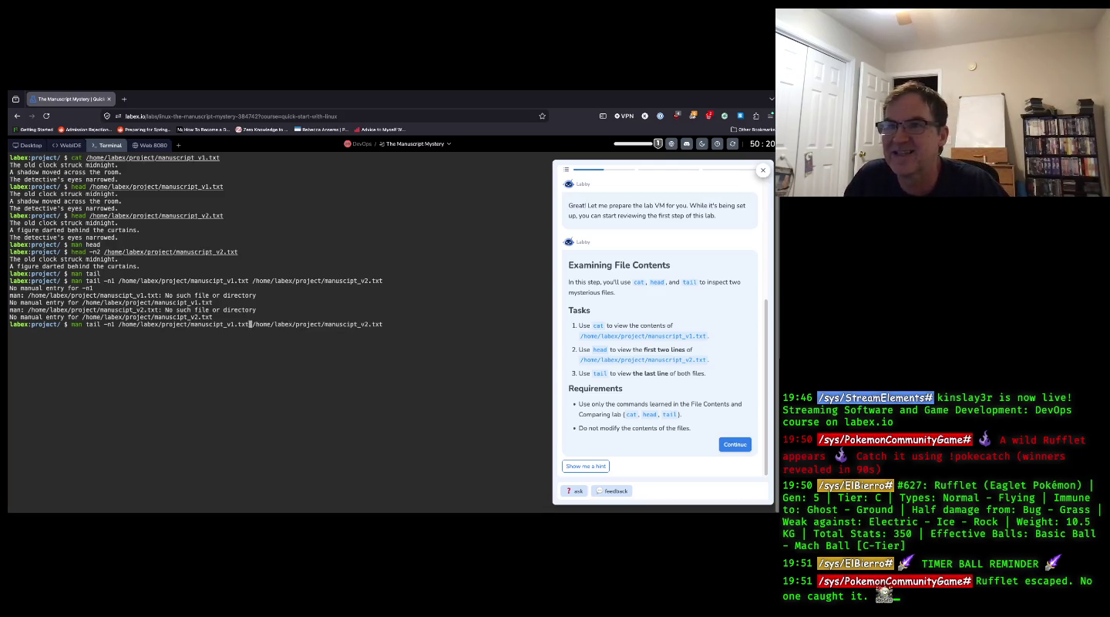
{"action": "key", "text": "Left"}
{"action": "key", "text": "Left"}
{"action": "key", "text": "Left"}
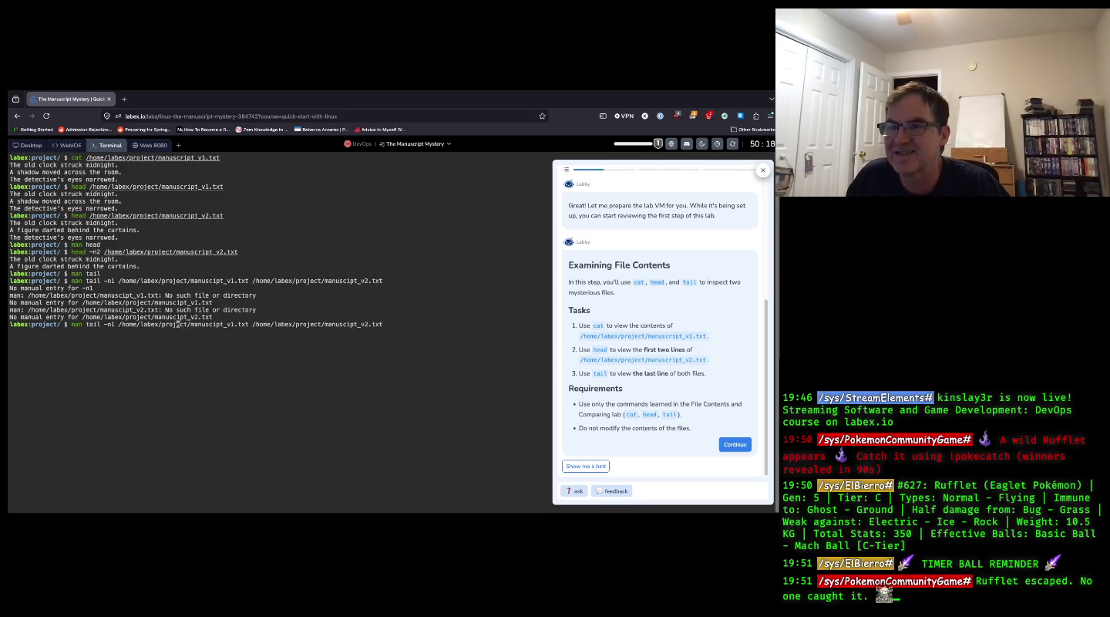
{"action": "key", "text": "Left"}
{"action": "key", "text": "Left"}
{"action": "key", "text": "Left"}
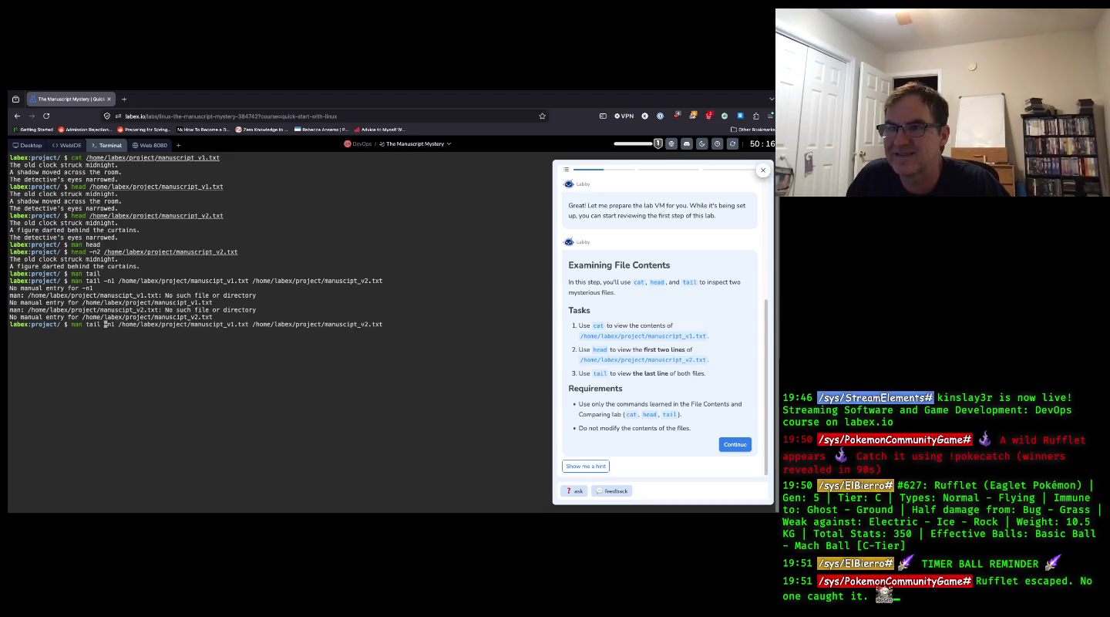
{"action": "key", "text": "BackSpace"}
{"action": "key", "text": "BackSpace"}
{"action": "key", "text": "BackSpace"}
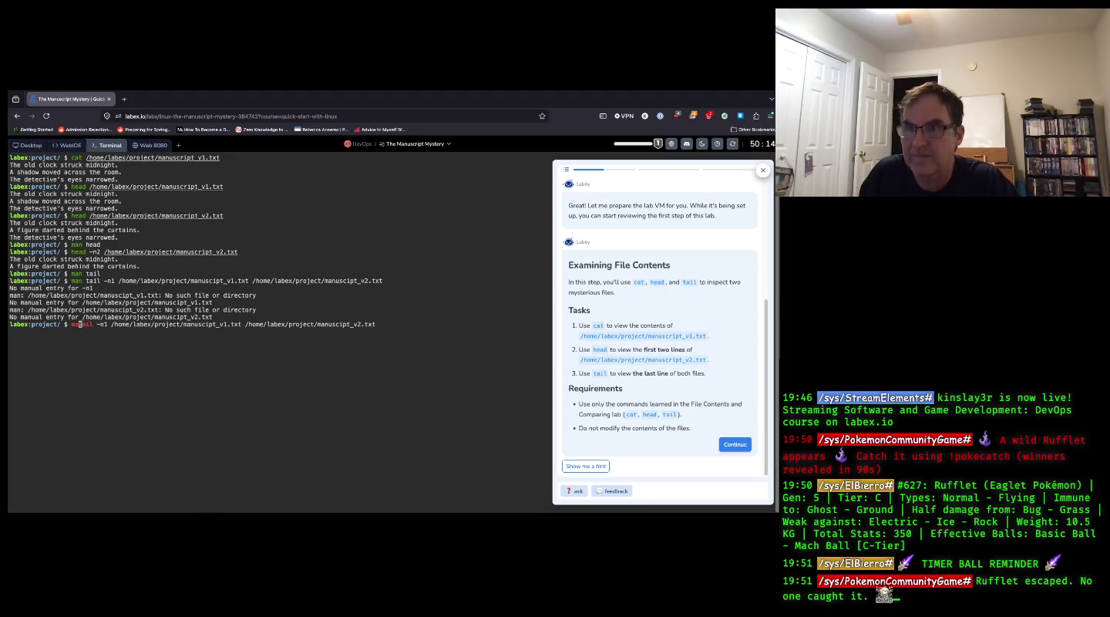
{"action": "key", "text": "Return"}
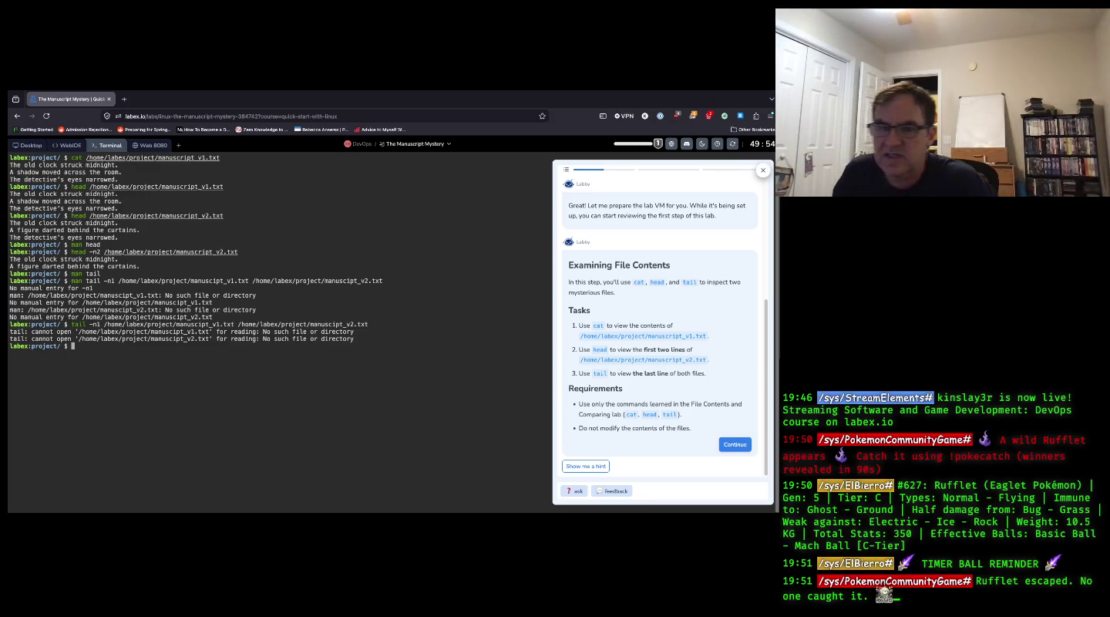
- Run tail -n1 on the first manuscript file alone
{"action": "key", "text": "Up"}
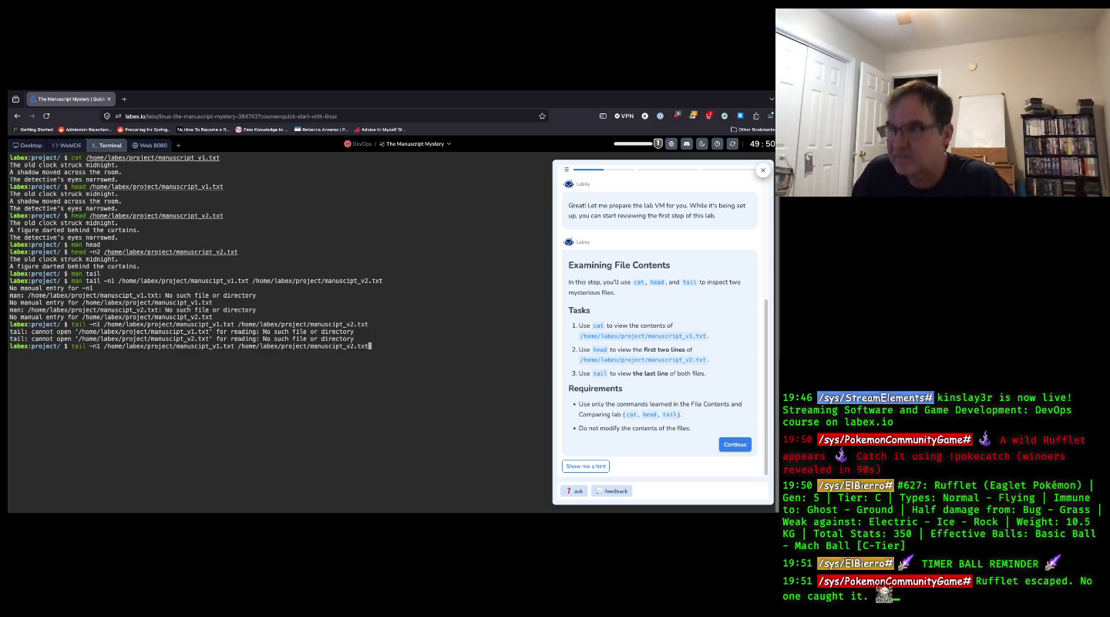
{"action": "key", "text": "BackSpace"}
{"action": "key", "text": "BackSpace"}
{"action": "key", "text": "BackSpace"}
{"action": "key", "text": "BackSpace"}
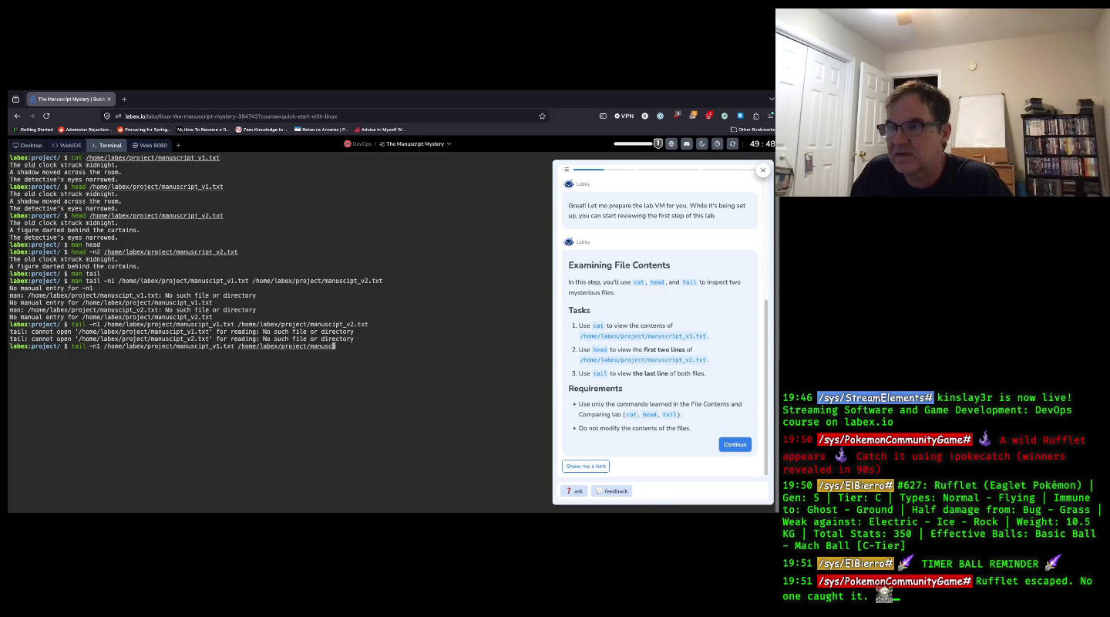
{"action": "key", "text": "BackSpace"}
{"action": "key", "text": "BackSpace"}
{"action": "key", "text": "BackSpace"}
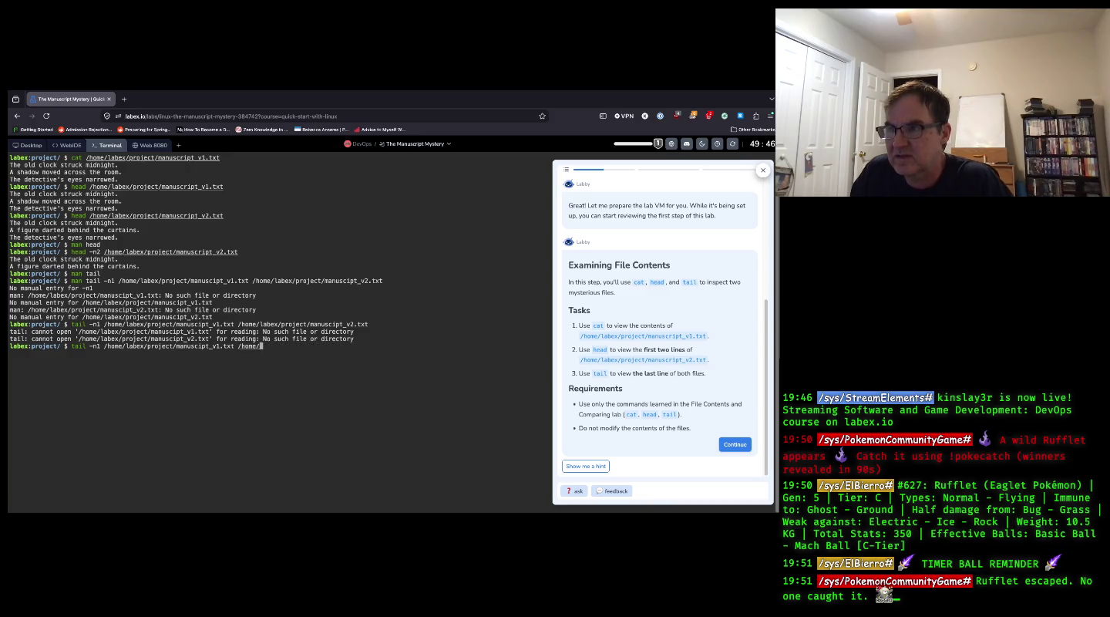
{"action": "key", "text": "BackSpace"}
{"action": "key", "text": "BackSpace"}
{"action": "key", "text": "BackSpace"}
{"action": "type", "text": "xt"}
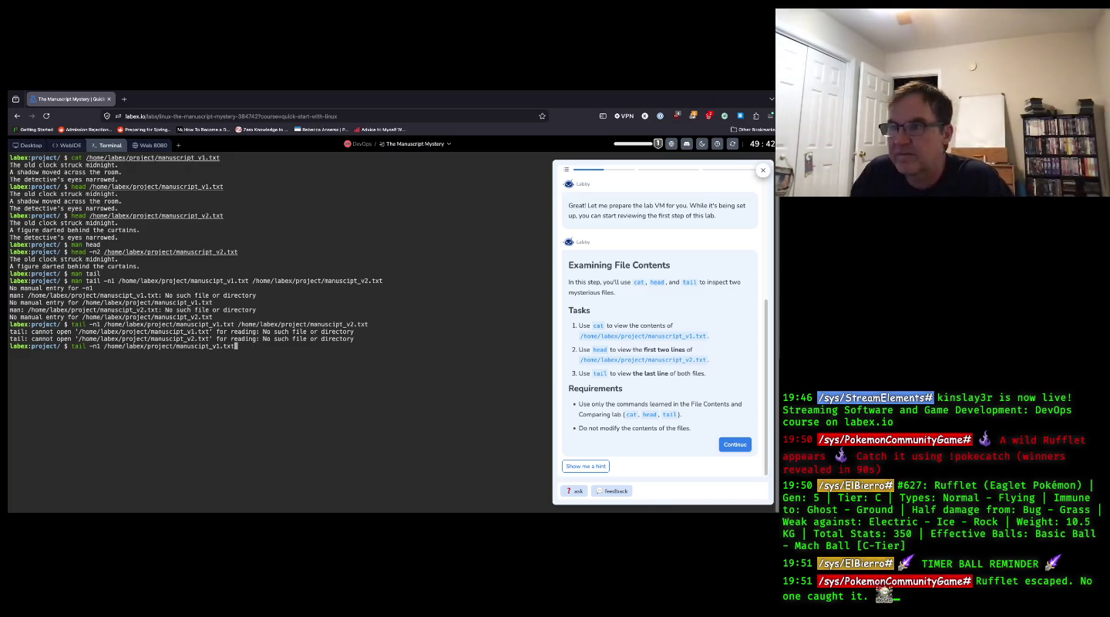
{"action": "key", "text": "Return"}
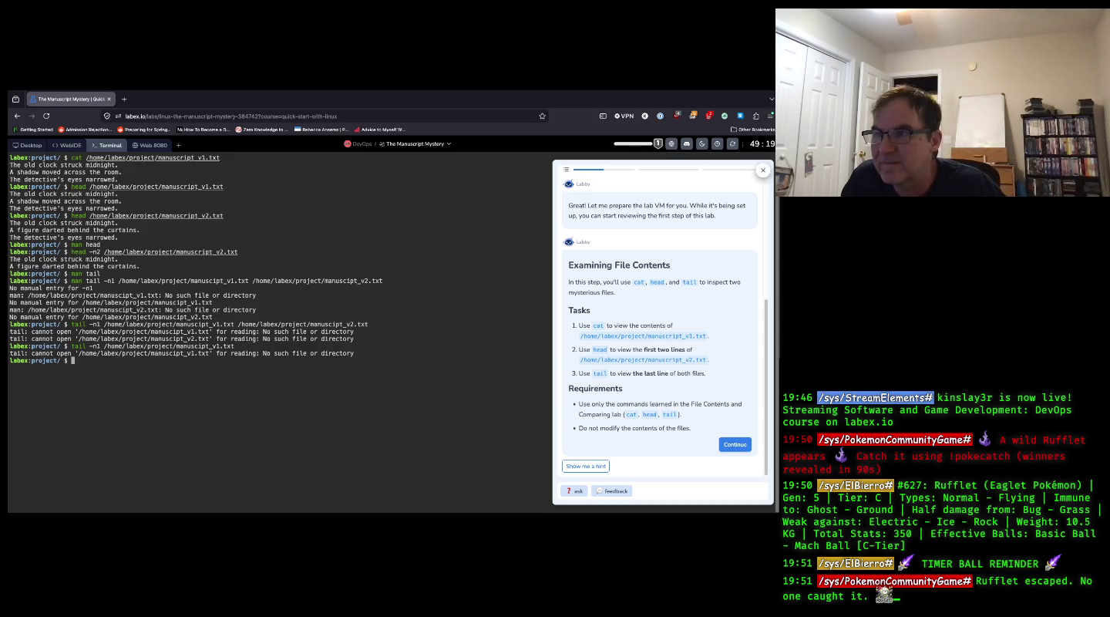
- Insert the missing 'r' in both manuscript paths, rerun tail -n1, and submit the step check
{"action": "key", "text": "Up"}
{"action": "key", "text": "Up"}
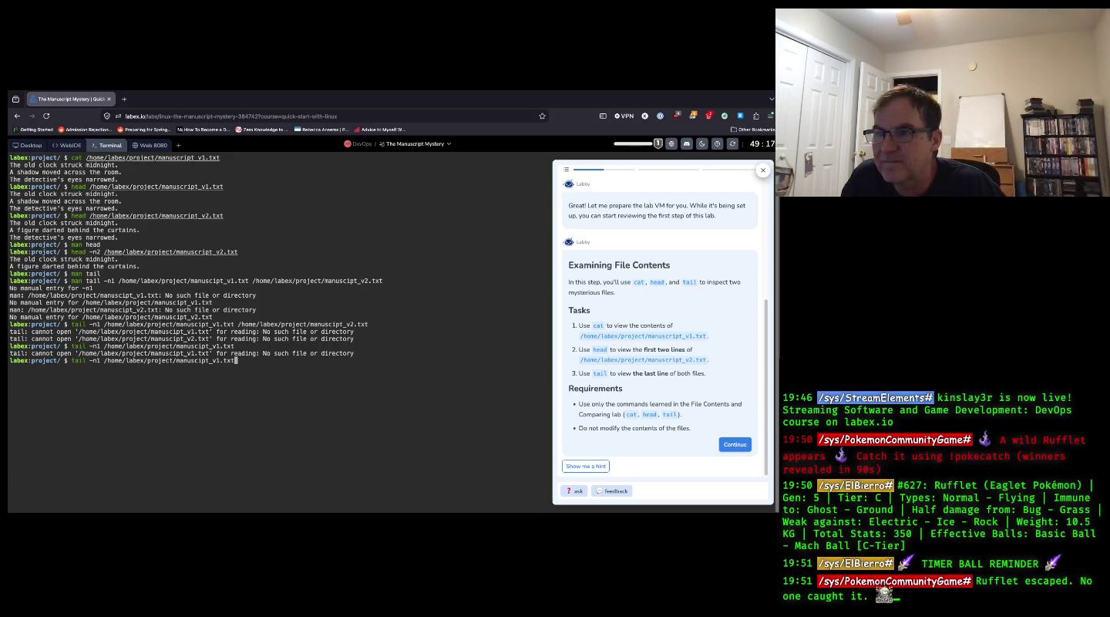
{"action": "key", "text": "Left"}
{"action": "key", "text": "Left"}
{"action": "key", "text": "Left"}
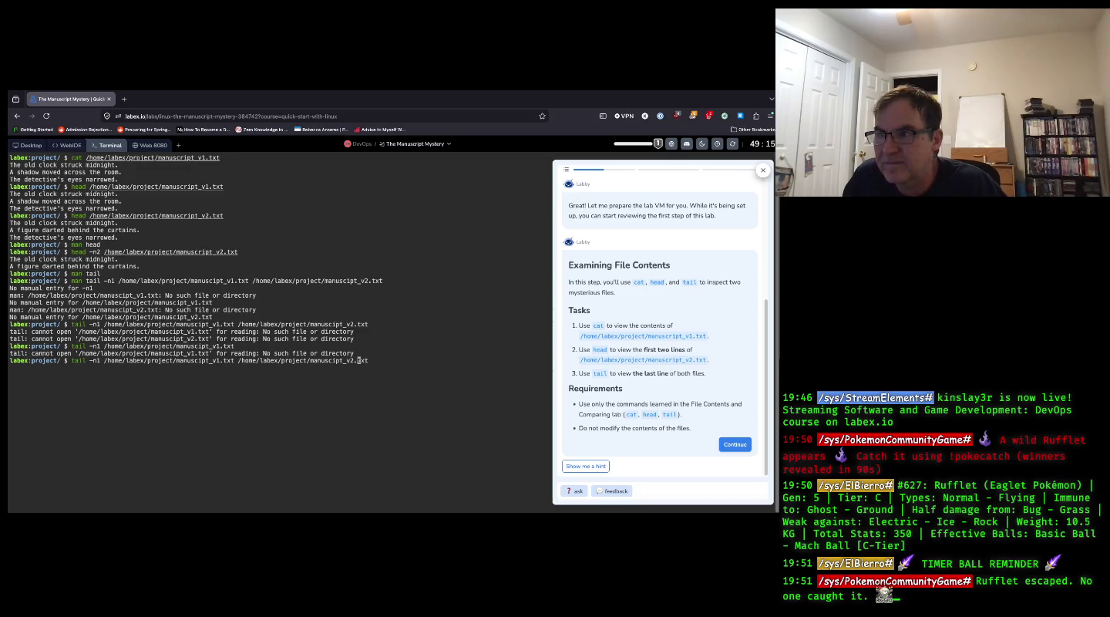
{"action": "key", "text": "Left"}
{"action": "key", "text": "Left"}
{"action": "key", "text": "Left"}
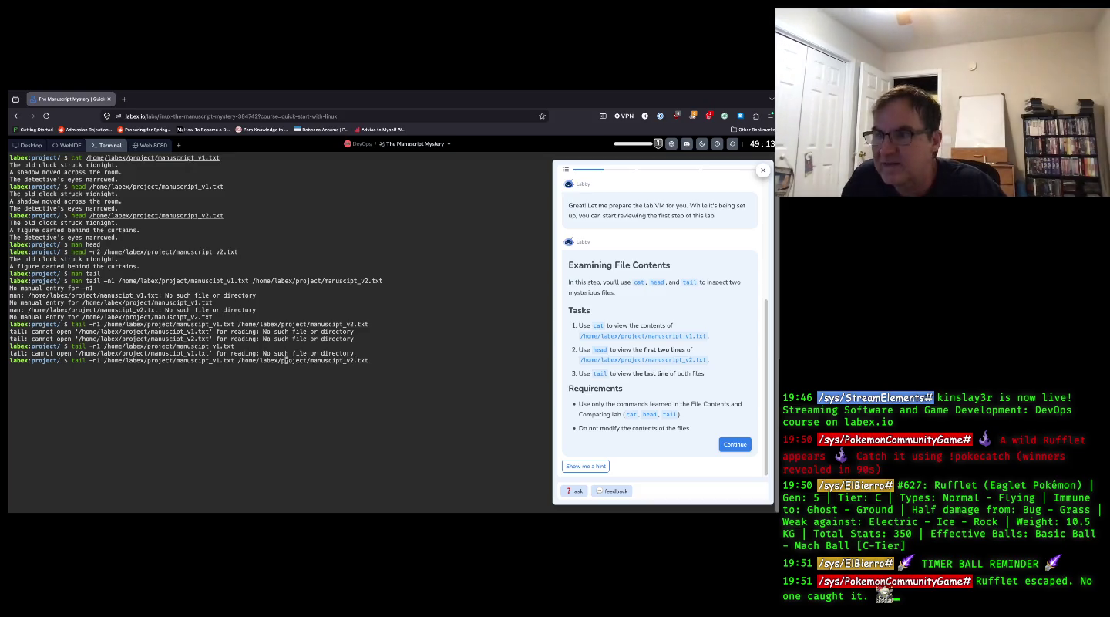
{"action": "key", "text": "Left"}
{"action": "key", "text": "Left"}
{"action": "key", "text": "Left"}
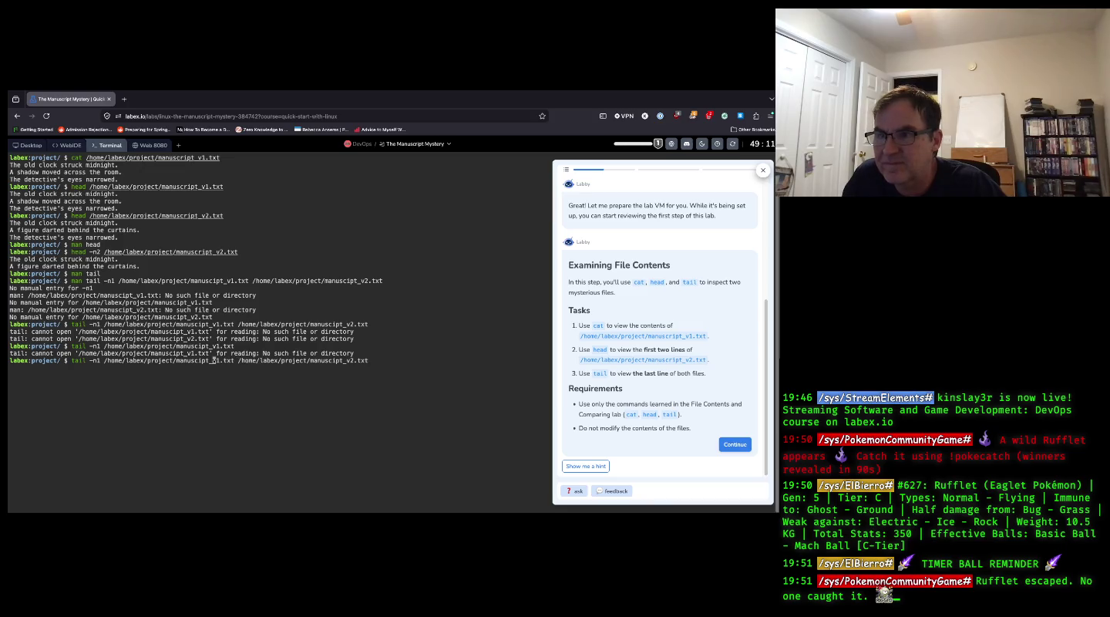
{"action": "type", "text": "r"}
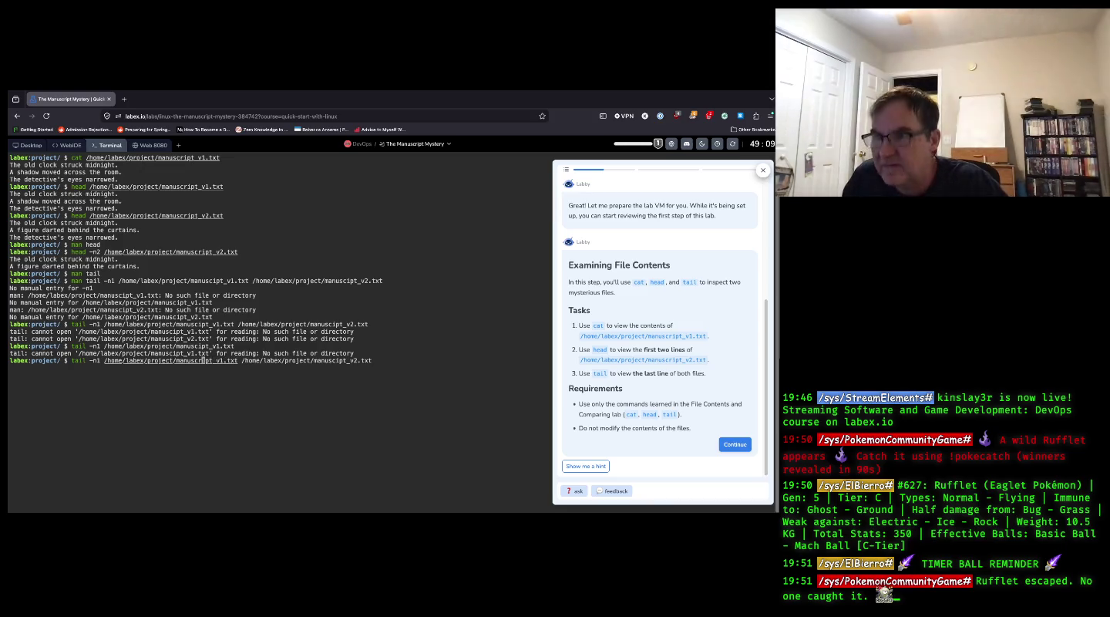
{"action": "key", "text": "Right"}
{"action": "key", "text": "Right"}
{"action": "key", "text": "Right"}
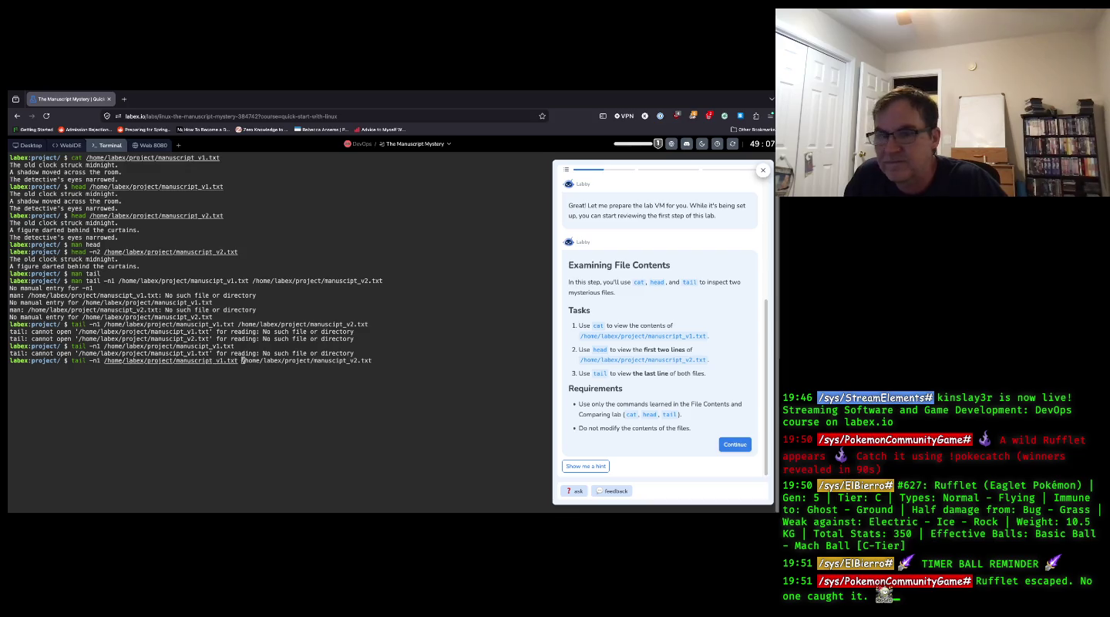
{"action": "key", "text": "Right"}
{"action": "key", "text": "Right"}
{"action": "key", "text": "Right"}
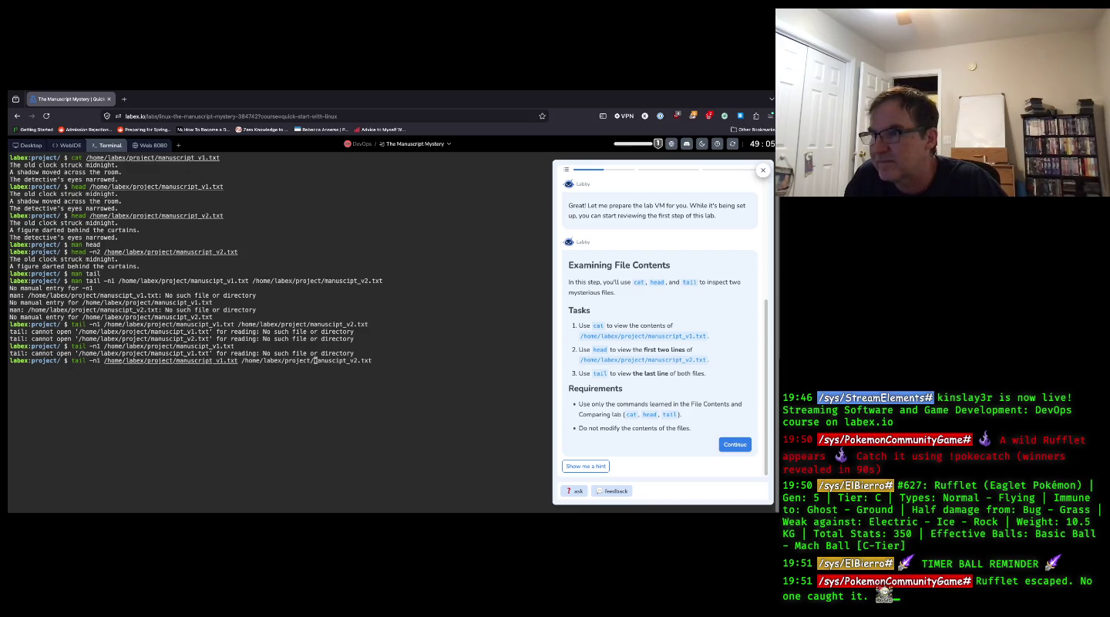
{"action": "type", "text": "r"}
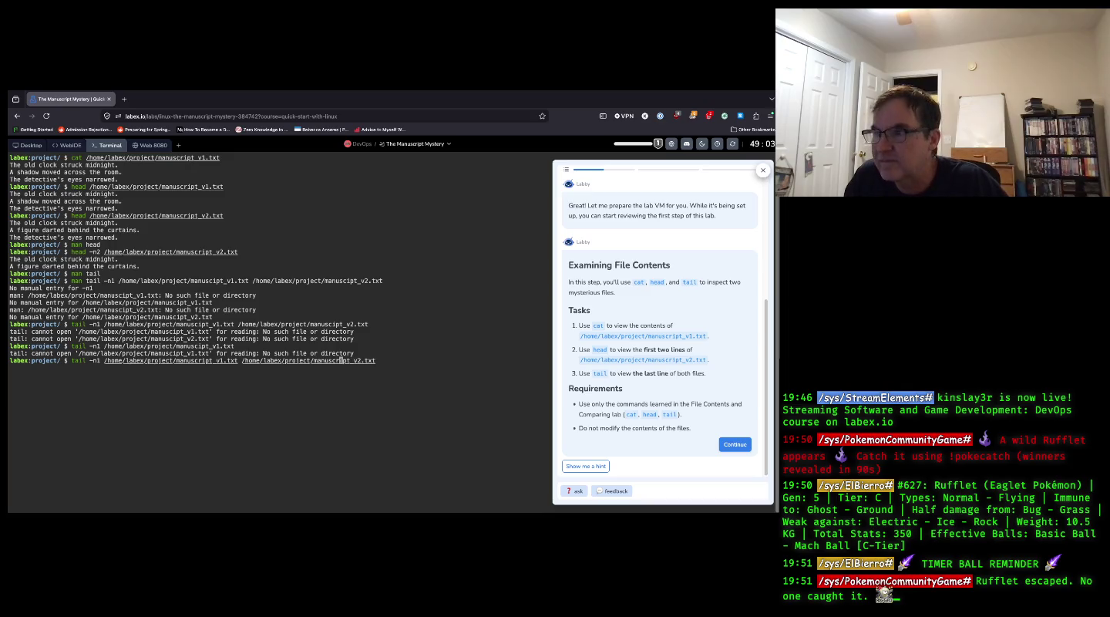
{"action": "key", "text": "Return"}
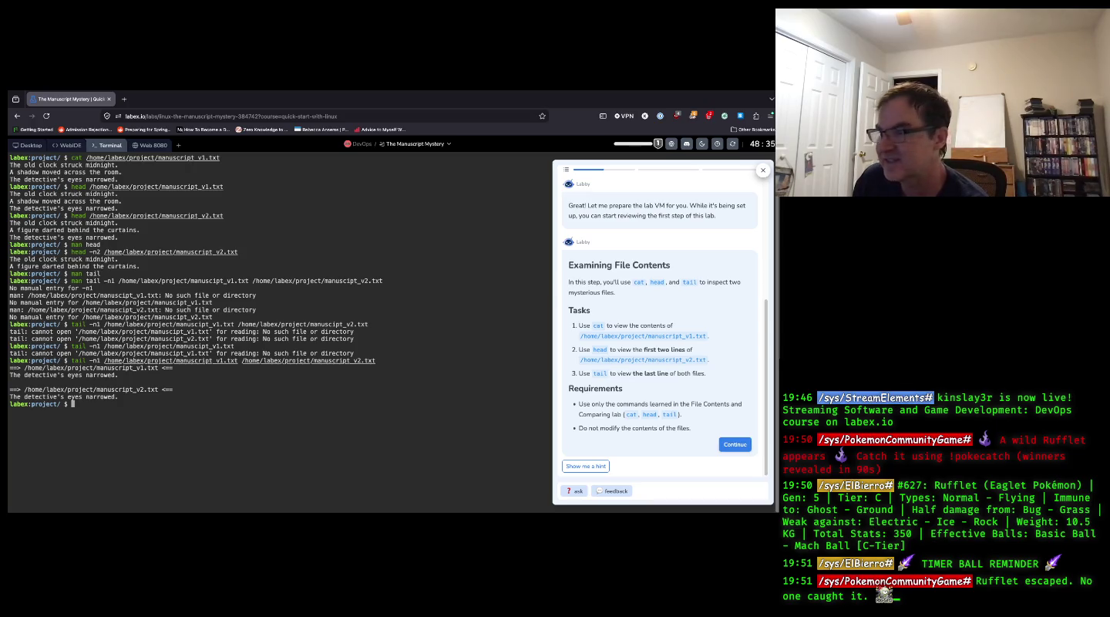
{"action": "left_click", "coordinate": [737, 444]}
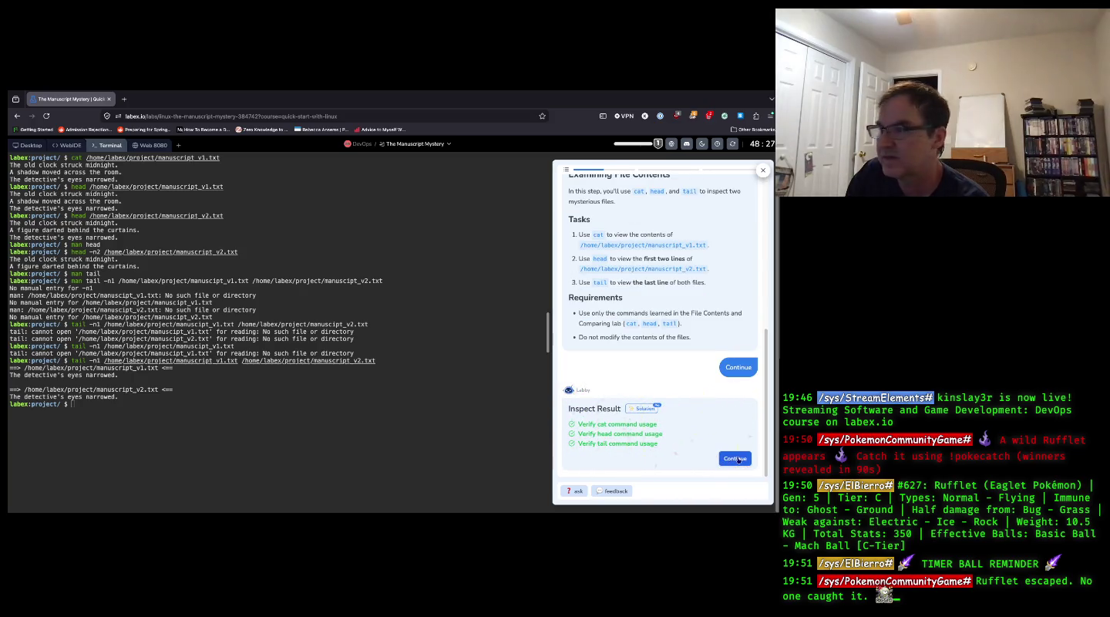
- Advance the Labby panel to 'Comparing the Files' and run clear in the terminal
{"action": "left_click", "coordinate": [737, 458]}
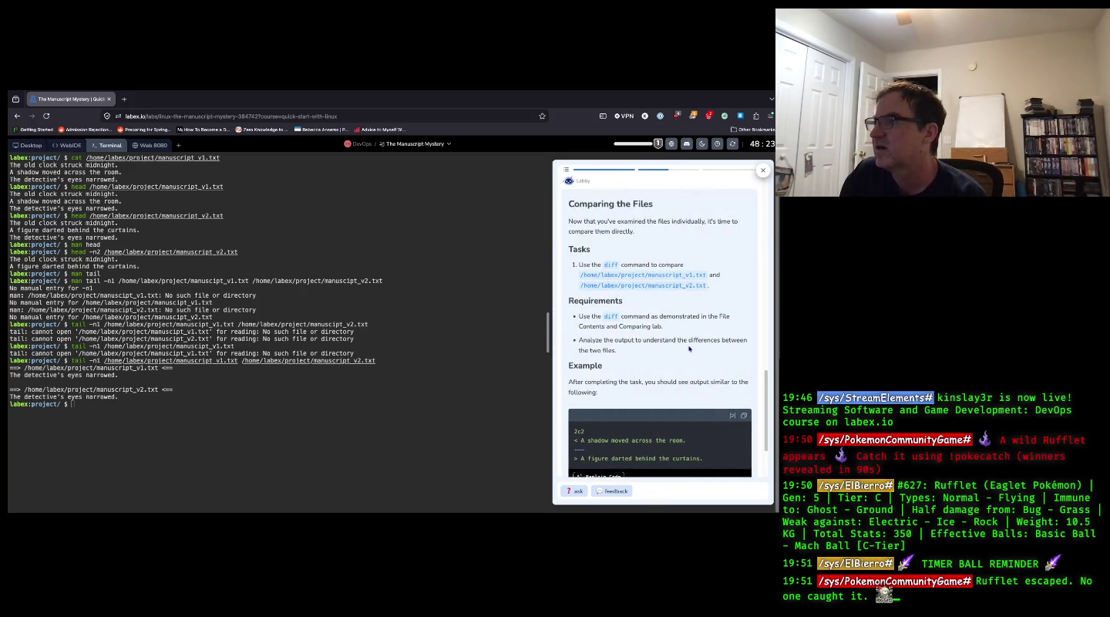
{"action": "left_click", "coordinate": [110, 408]}
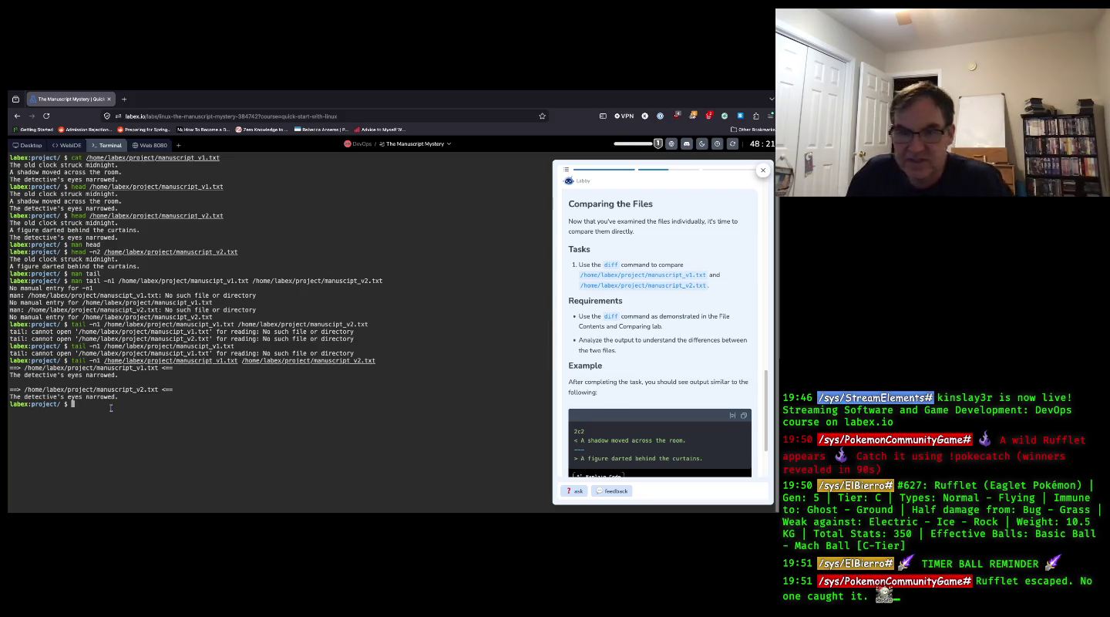
{"action": "type", "text": "clear"}
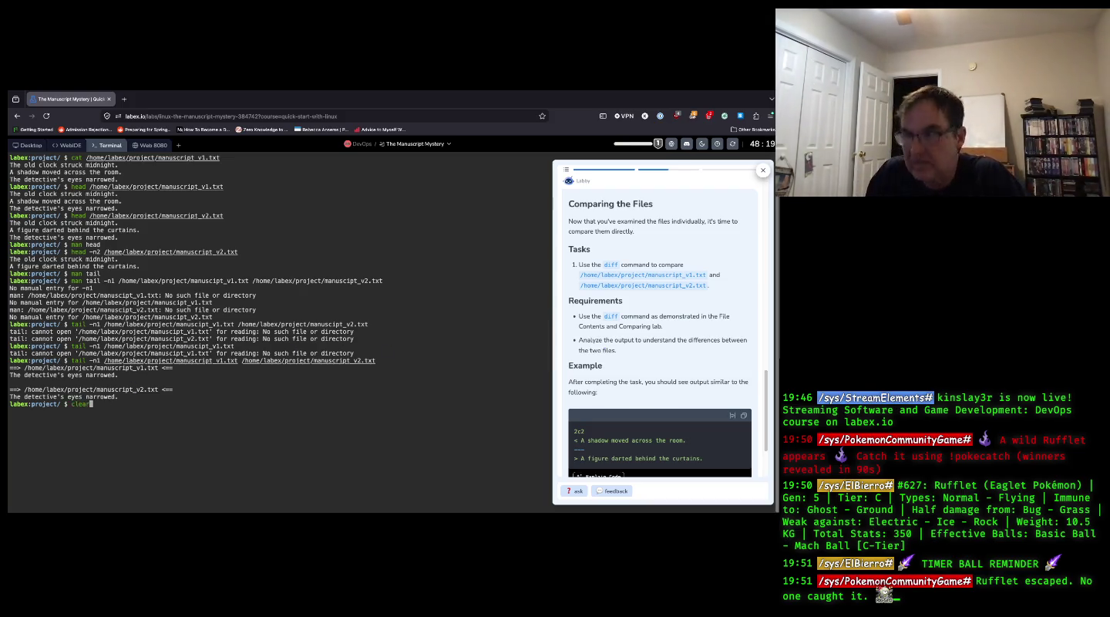
{"action": "key", "text": "Return"}
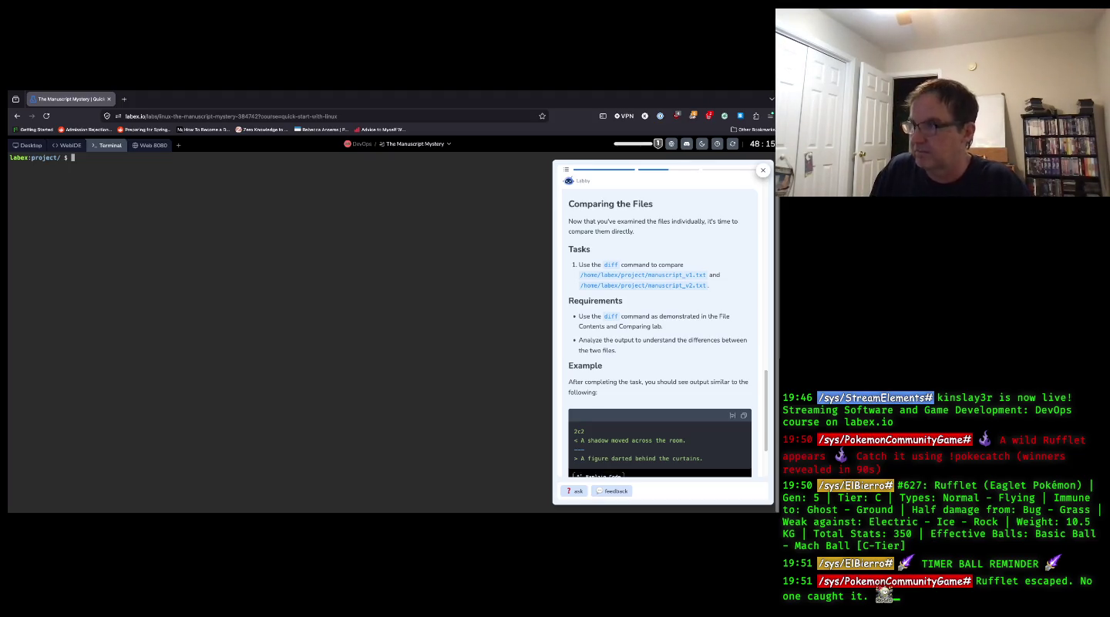
- Run diff on /home/labex/project/manuscript_v1.txt and manuscript_v2.txt, fixing typos while typing
{"action": "type", "text": "diff "}
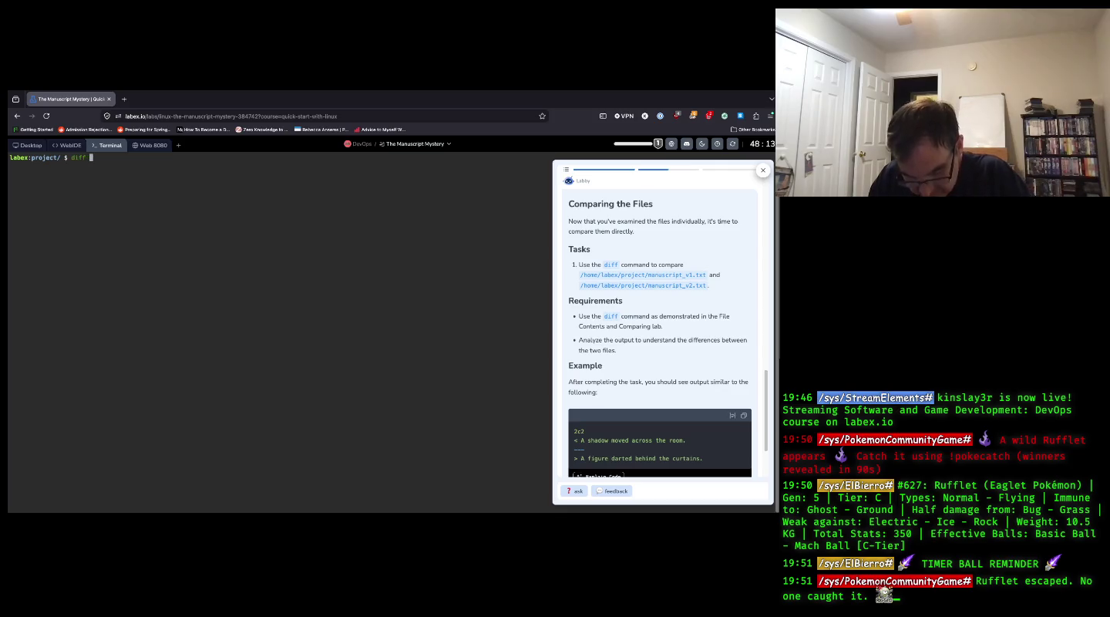
{"action": "type", "text": "/hpm,e"}
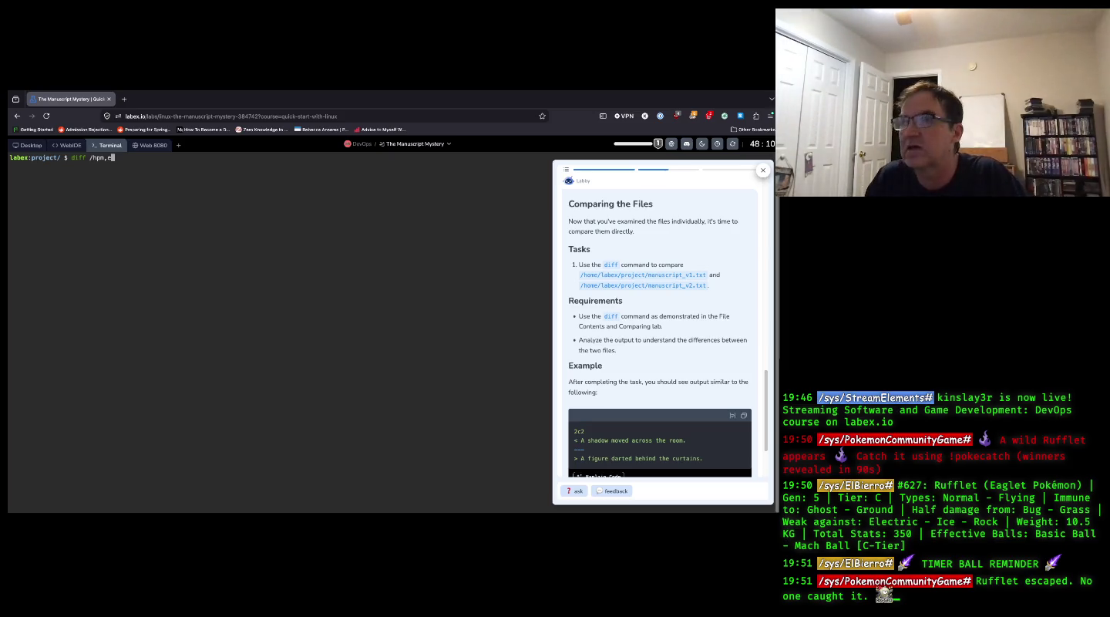
{"action": "key", "text": "BackSpace"}
{"action": "key", "text": "BackSpace"}
{"action": "key", "text": "BackSpace"}
{"action": "key", "text": "BackSpace"}
{"action": "type", "text": "ome/"}
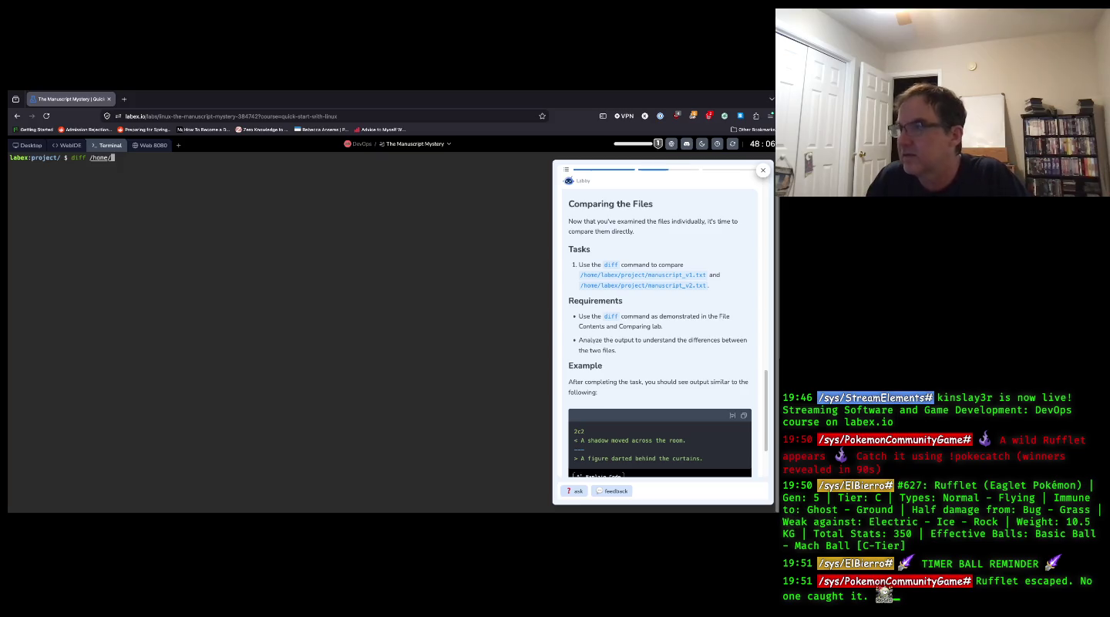
{"action": "type", "text": "labex"}
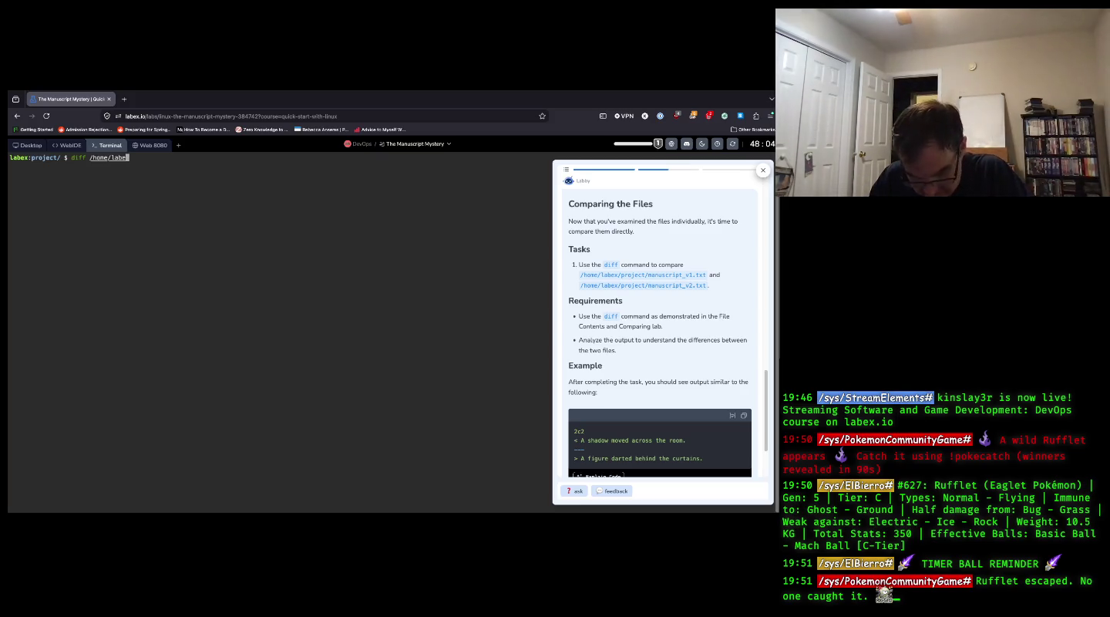
{"action": "type", "text": "/"}
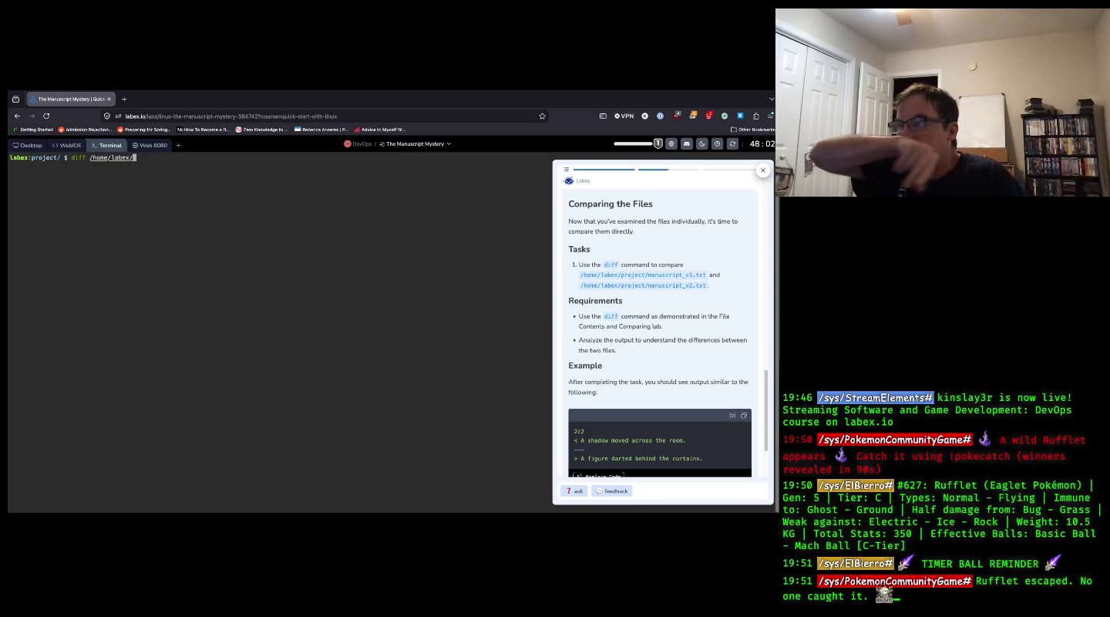
{"action": "type", "text": "pr"}
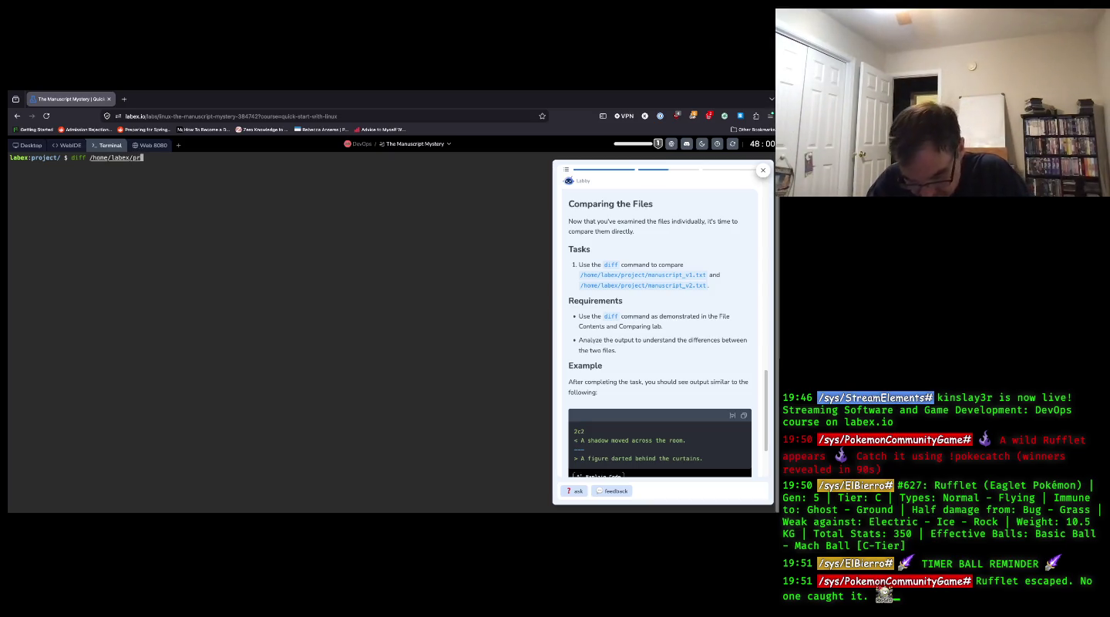
{"action": "type", "text": "oject"}
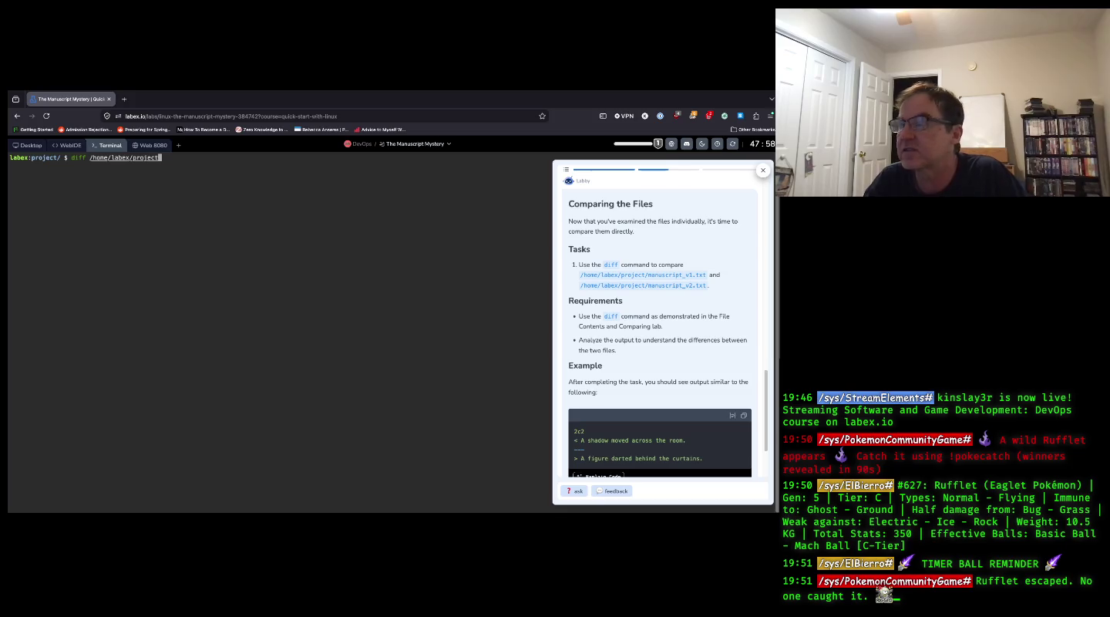
{"action": "type", "text": "/"}
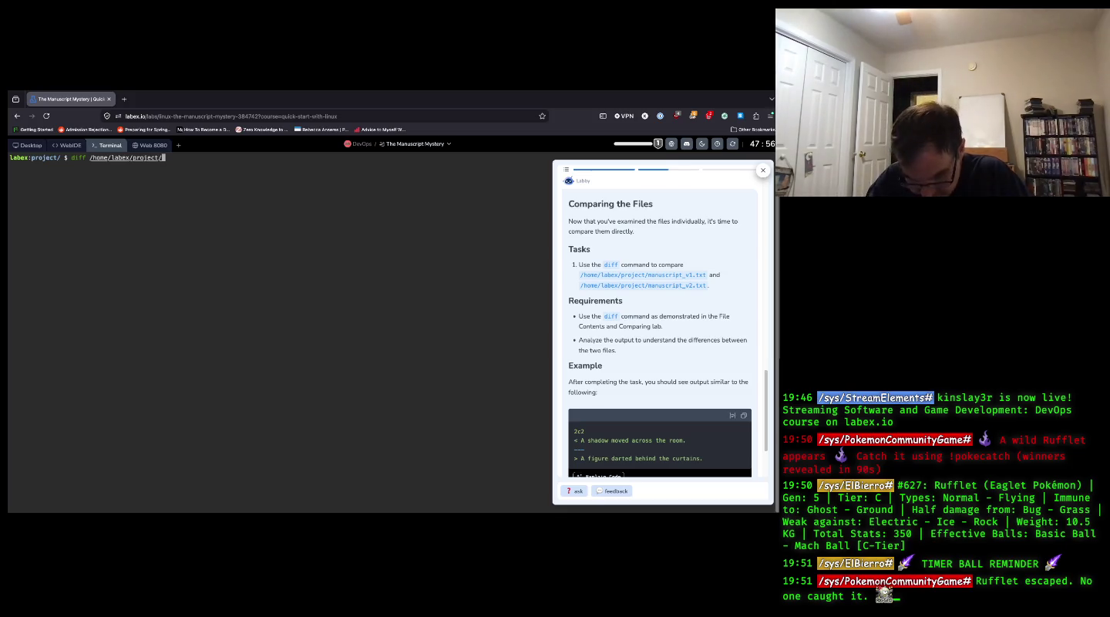
{"action": "type", "text": "manus"}
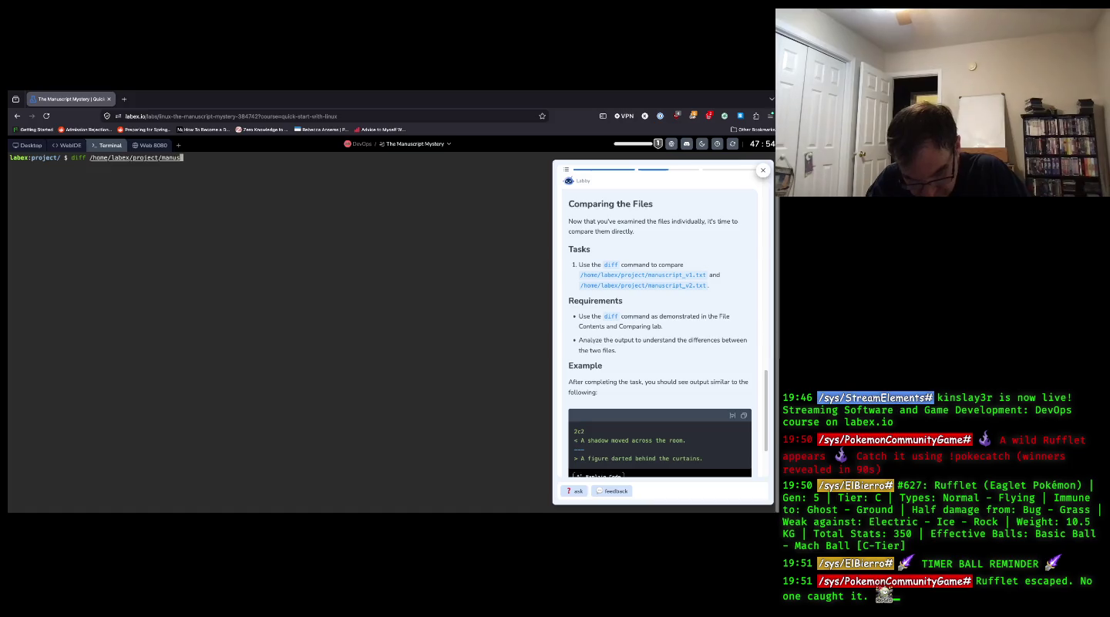
{"action": "type", "text": "cript"}
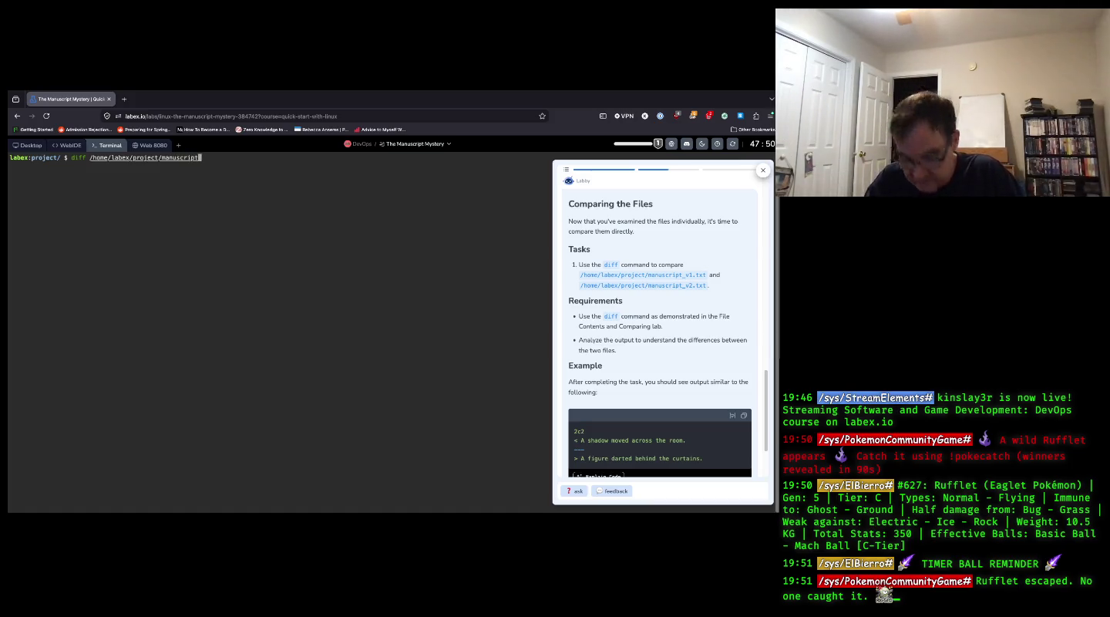
{"action": "type", "text": "_v1"}
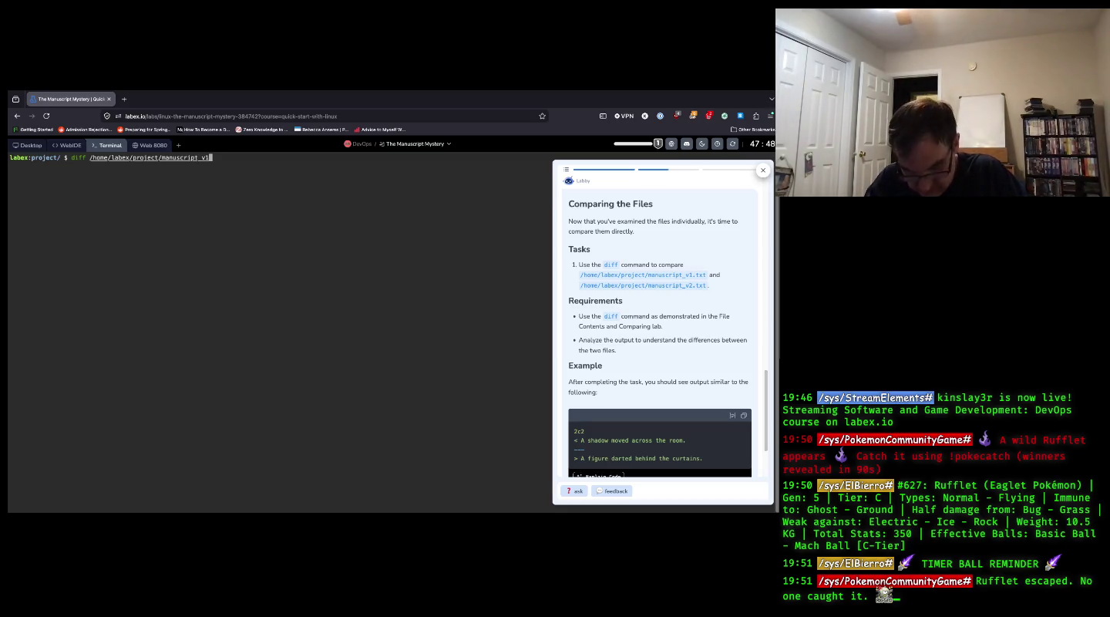
{"action": "type", "text": ",txt\\"}
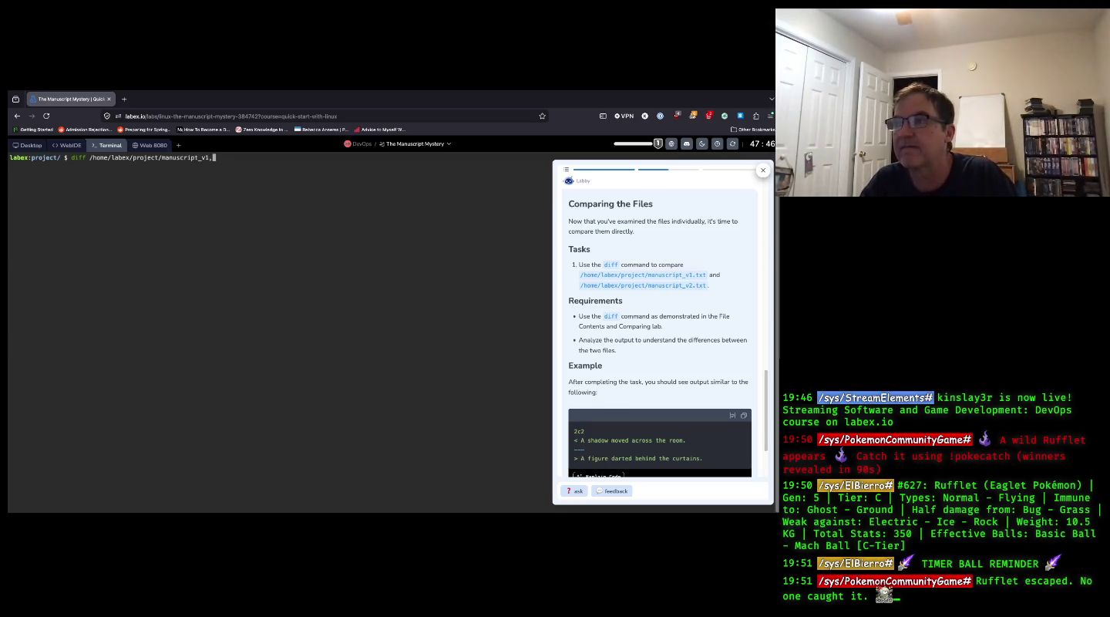
{"action": "key", "text": "BackSpace"}
{"action": "key", "text": "BackSpace"}
{"action": "key", "text": "BackSpace"}
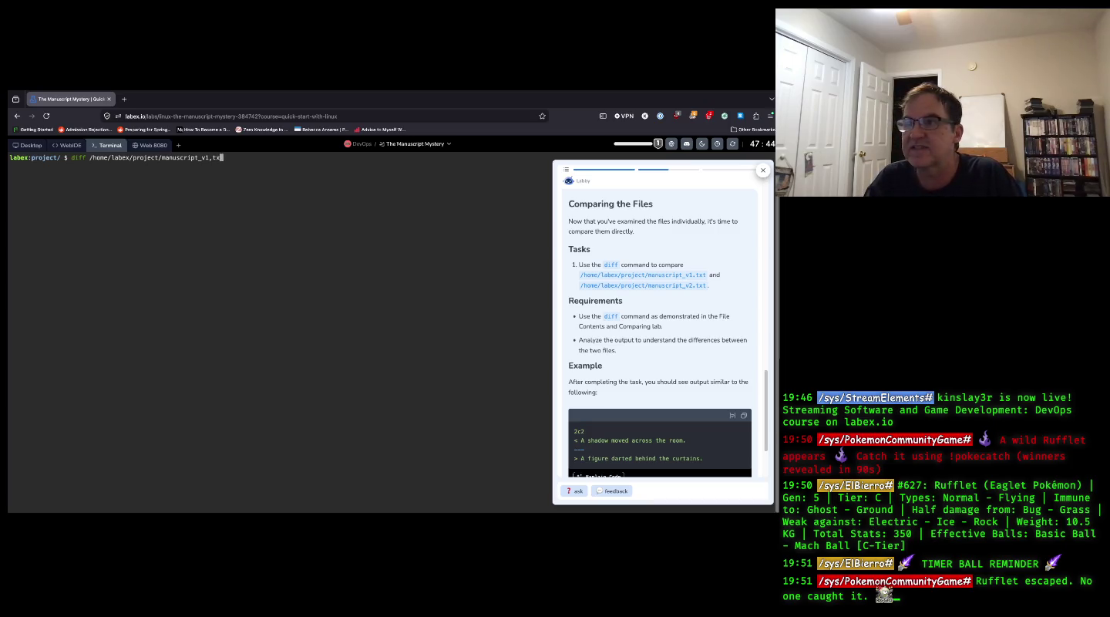
{"action": "type", "text": ".txt"}
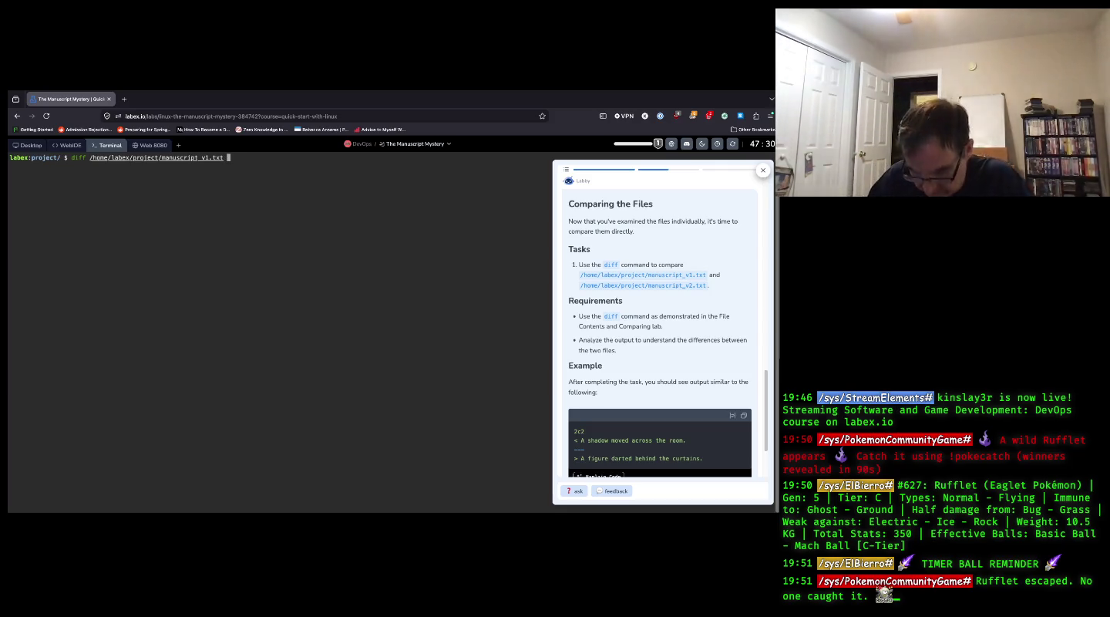
{"action": "type", "text": "/"}
{"action": "type", "text": "homw"}
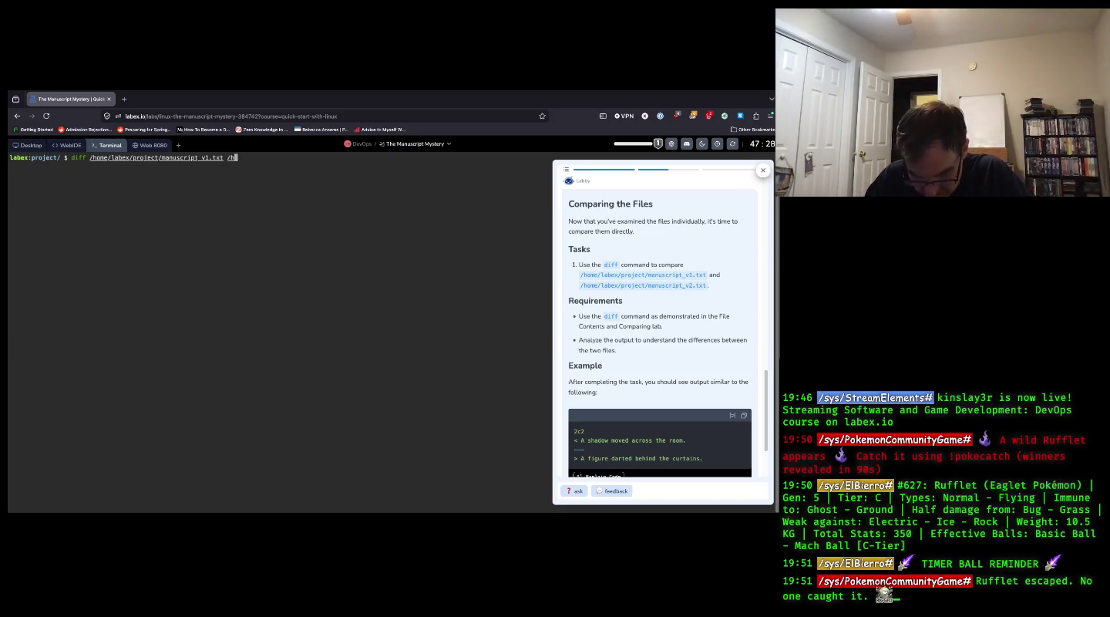
{"action": "key", "text": "BackSpace"}
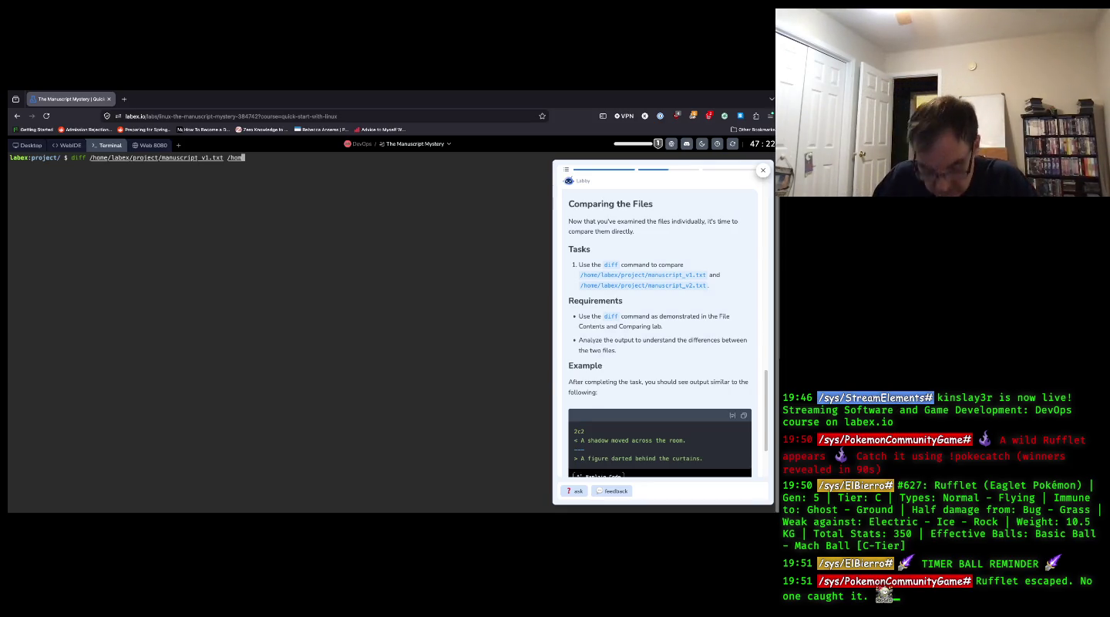
{"action": "type", "text": "e/labex/project"}
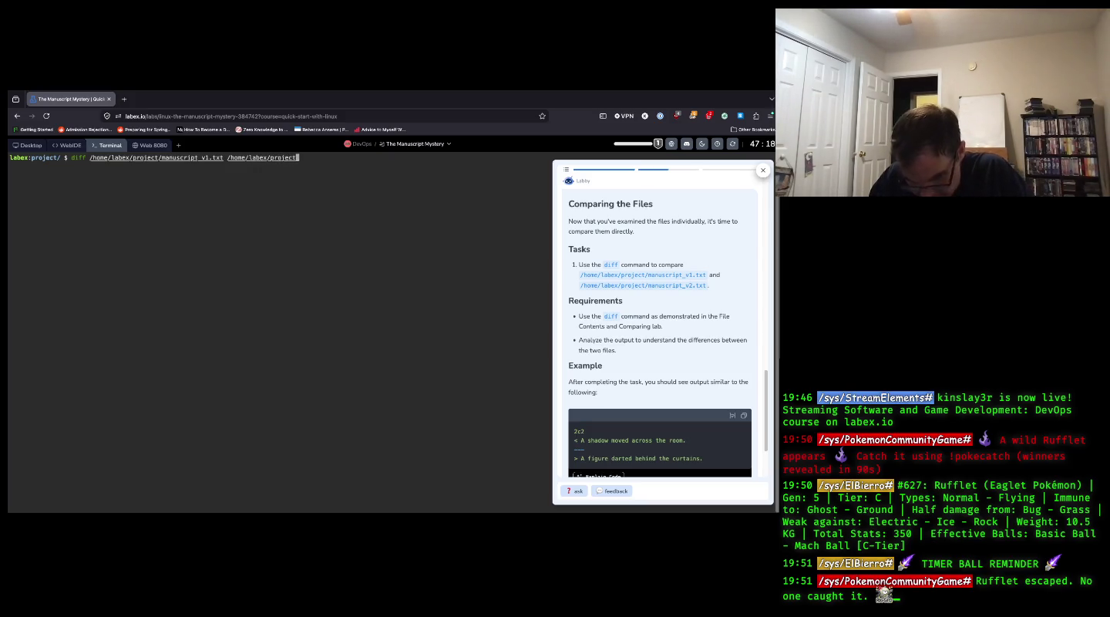
{"action": "type", "text": "/"}
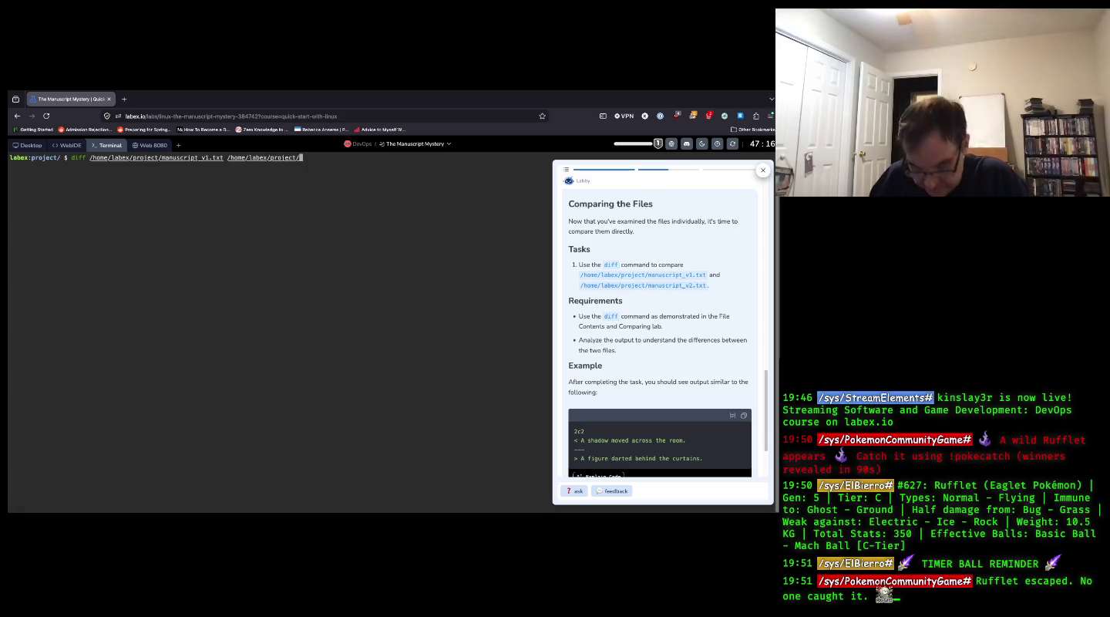
{"action": "type", "text": "manuscrip"}
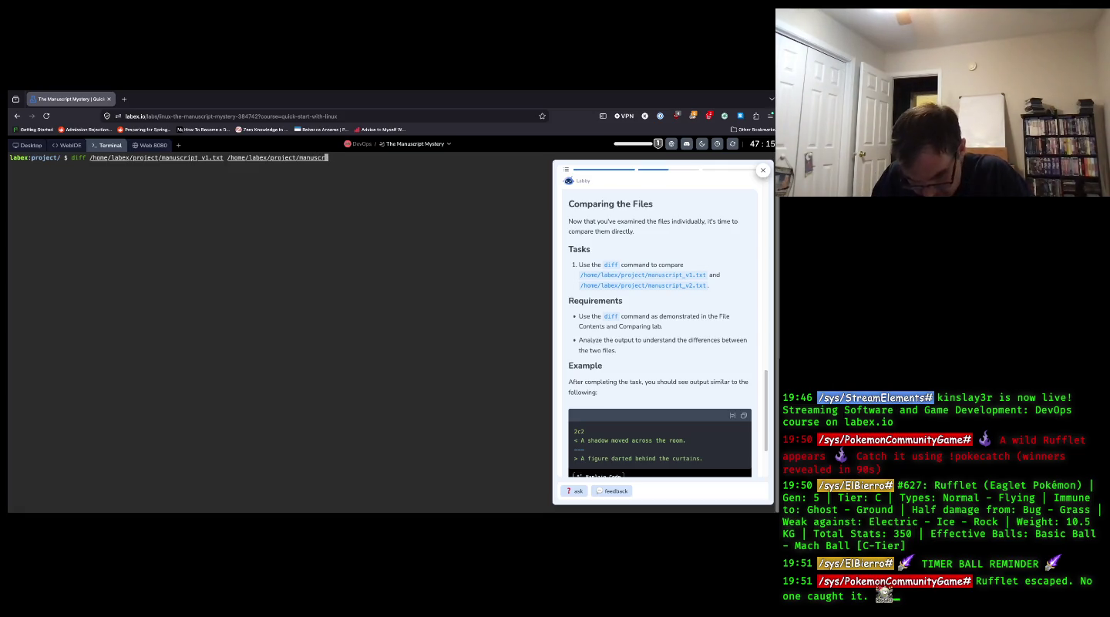
{"action": "type", "text": "t"}
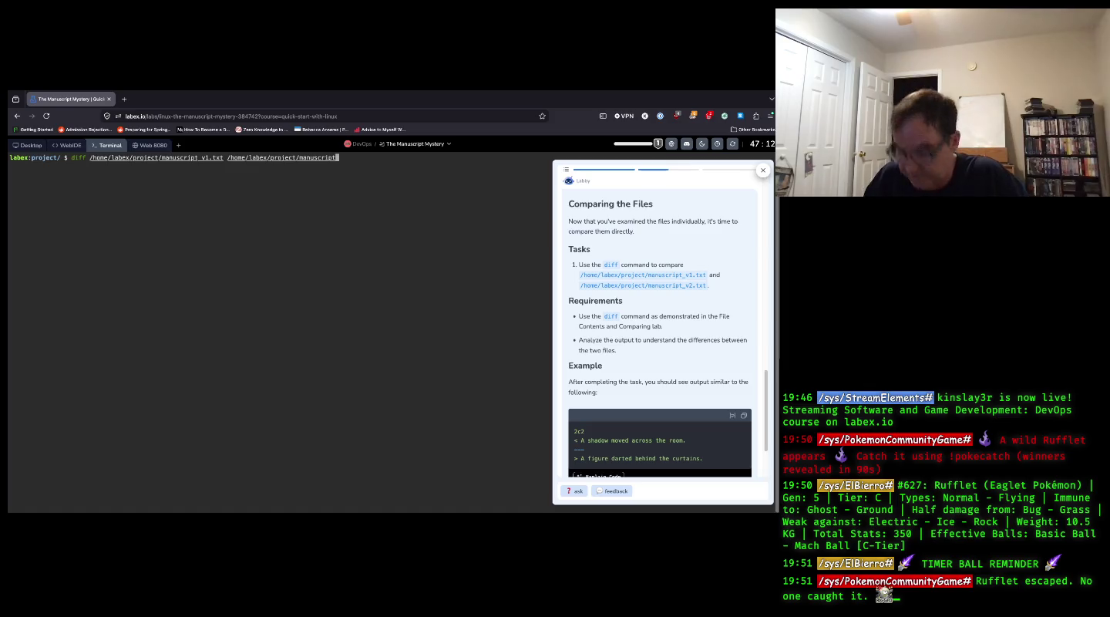
{"action": "type", "text": "_v2.txt"}
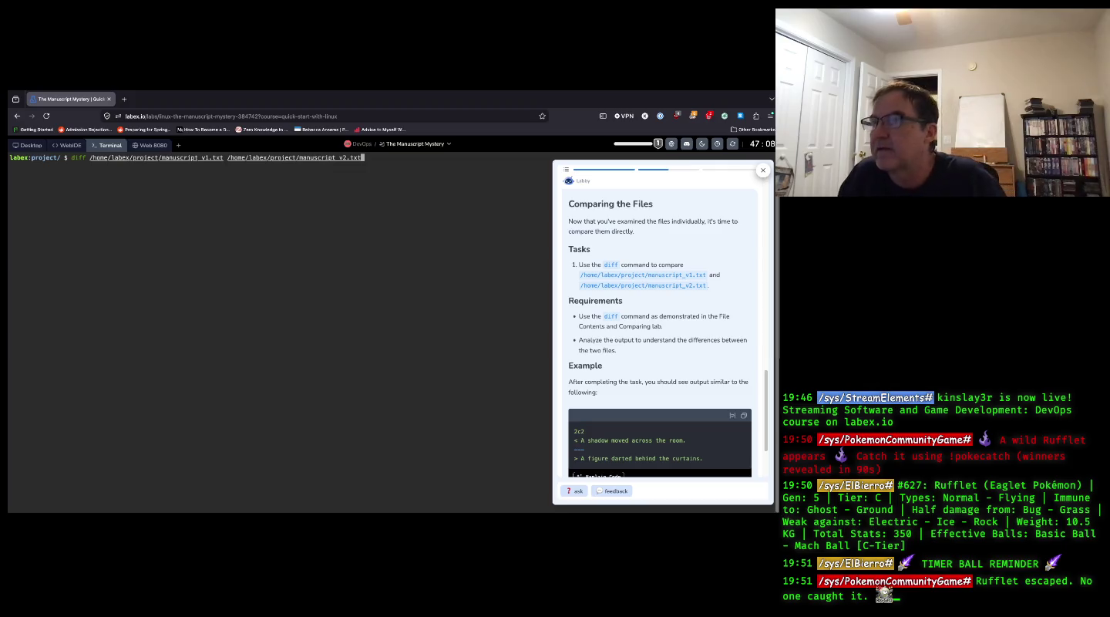
{"action": "key", "text": "Return"}
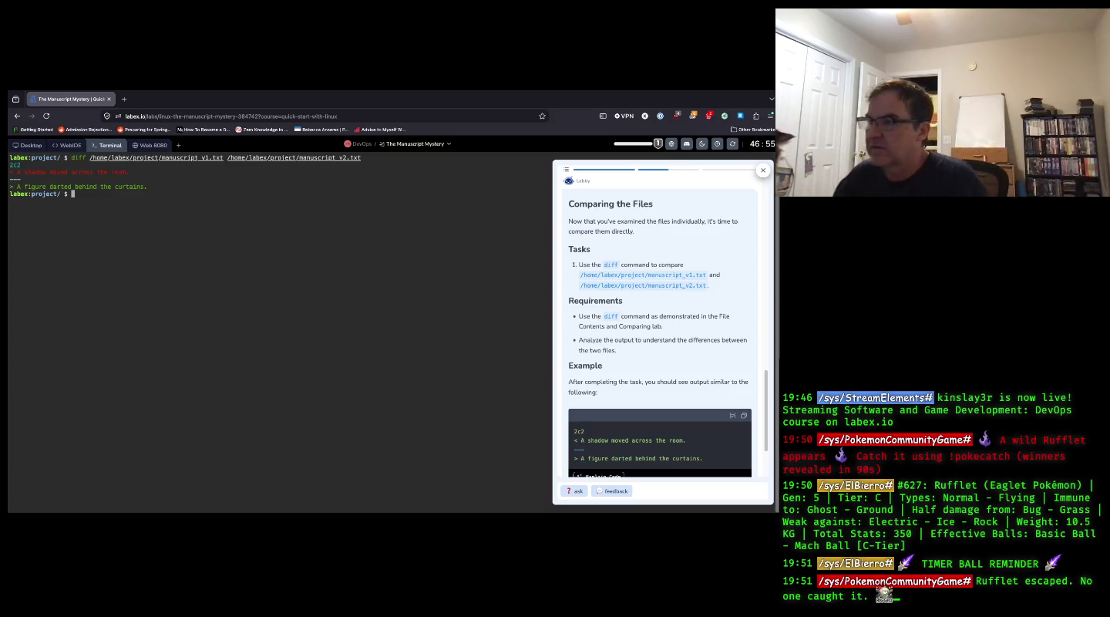
- Open the diff manual page with man diff
{"action": "scroll", "coordinate": [621, 397], "scroll_direction": "down", "scroll_amount": 1}
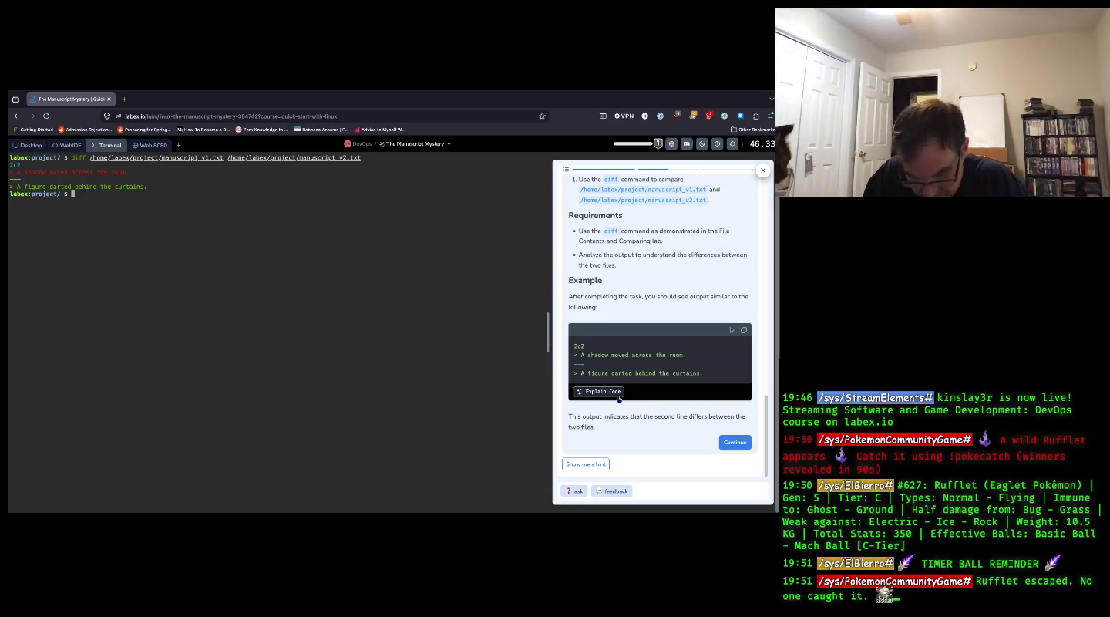
{"action": "type", "text": "man diff"}
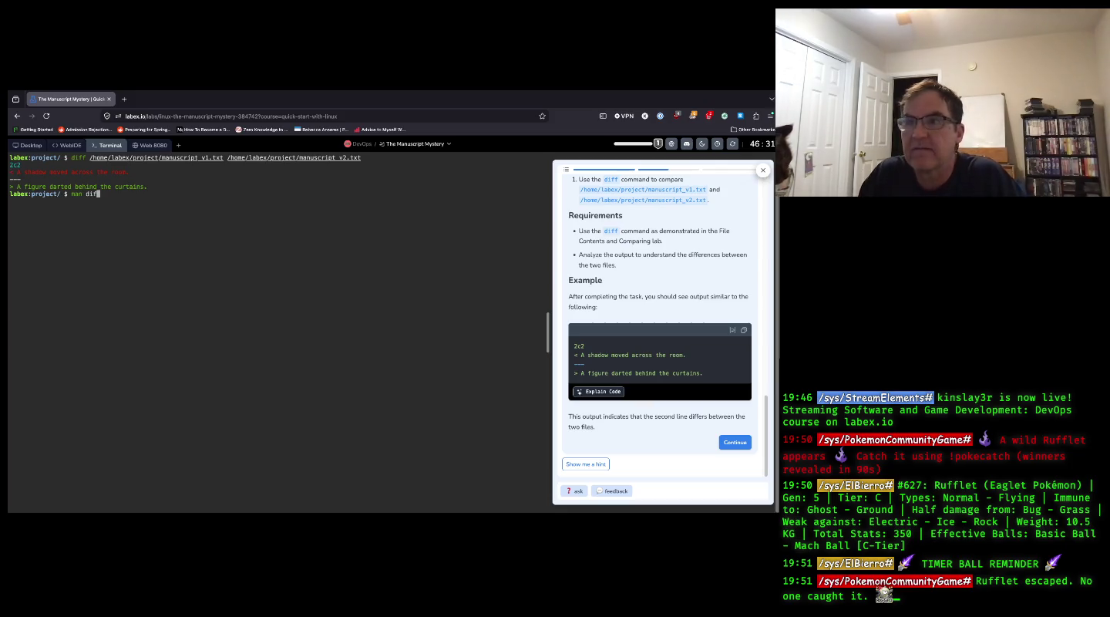
{"action": "key", "text": "Return"}
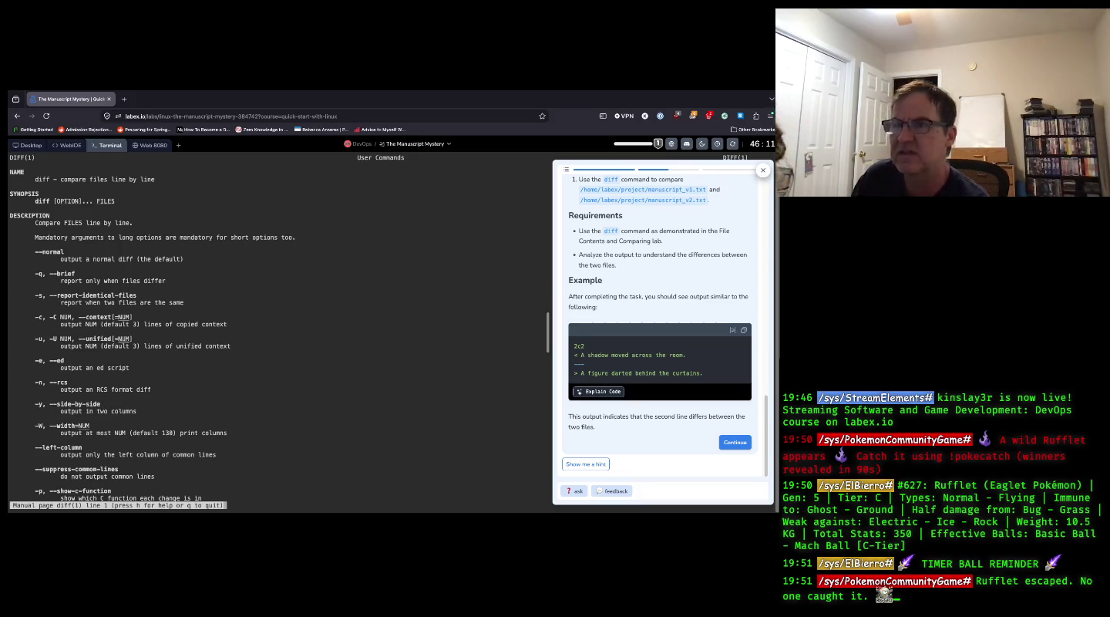
- Scroll the diff manual down to the line-format and group-format option descriptions
{"action": "scroll", "coordinate": [383, 451], "scroll_direction": "down", "scroll_amount": 4}
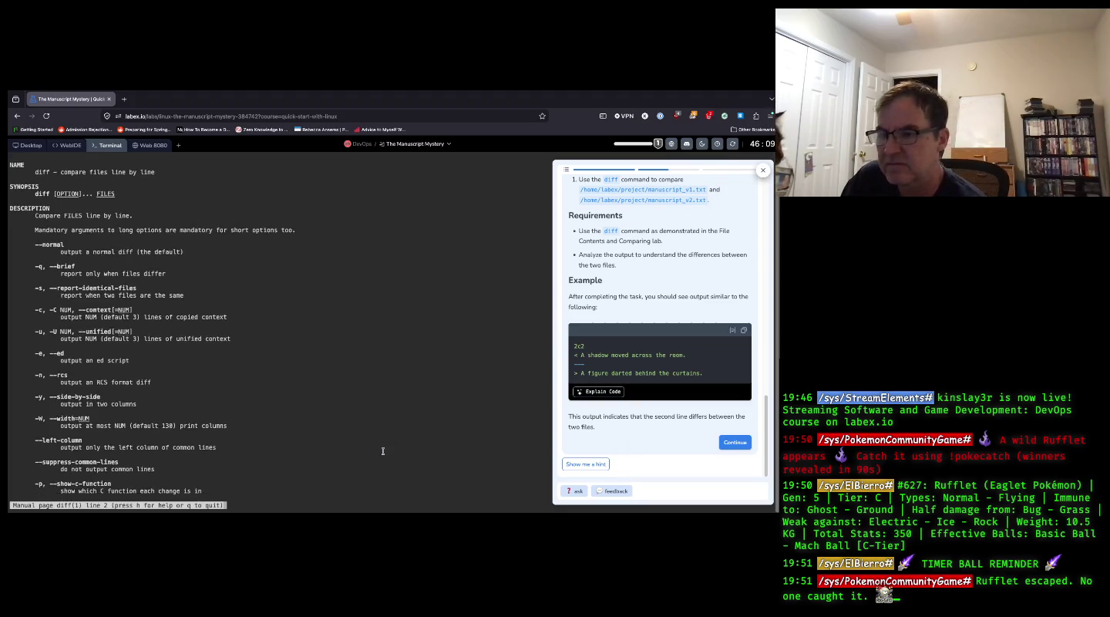
{"action": "scroll", "coordinate": [383, 450], "scroll_direction": "down", "scroll_amount": 15}
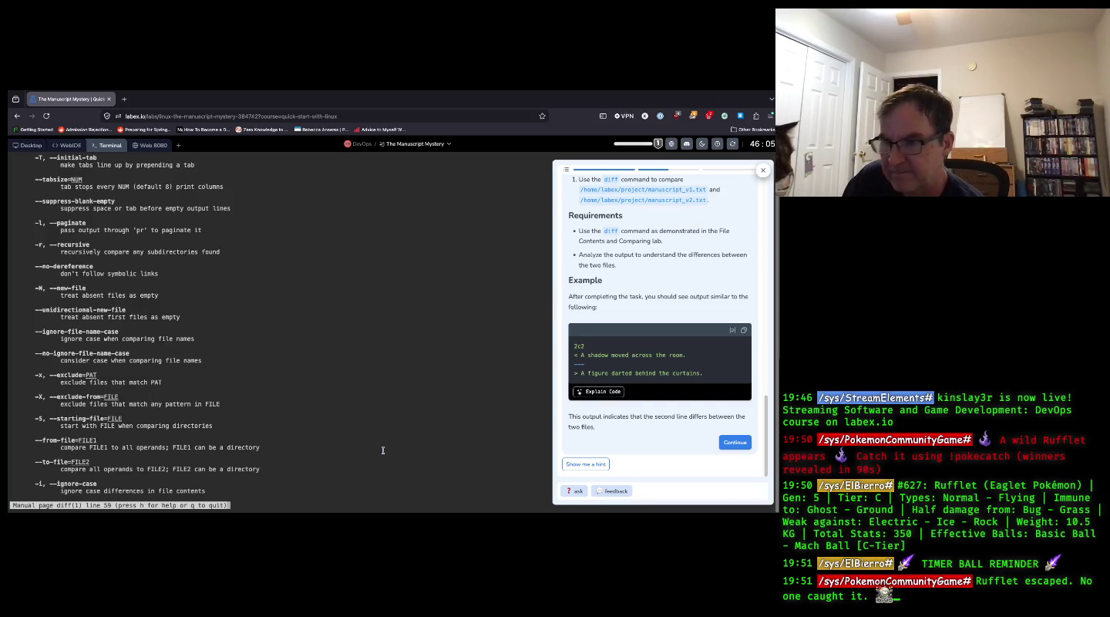
{"action": "scroll", "coordinate": [384, 450], "scroll_direction": "down", "scroll_amount": 1}
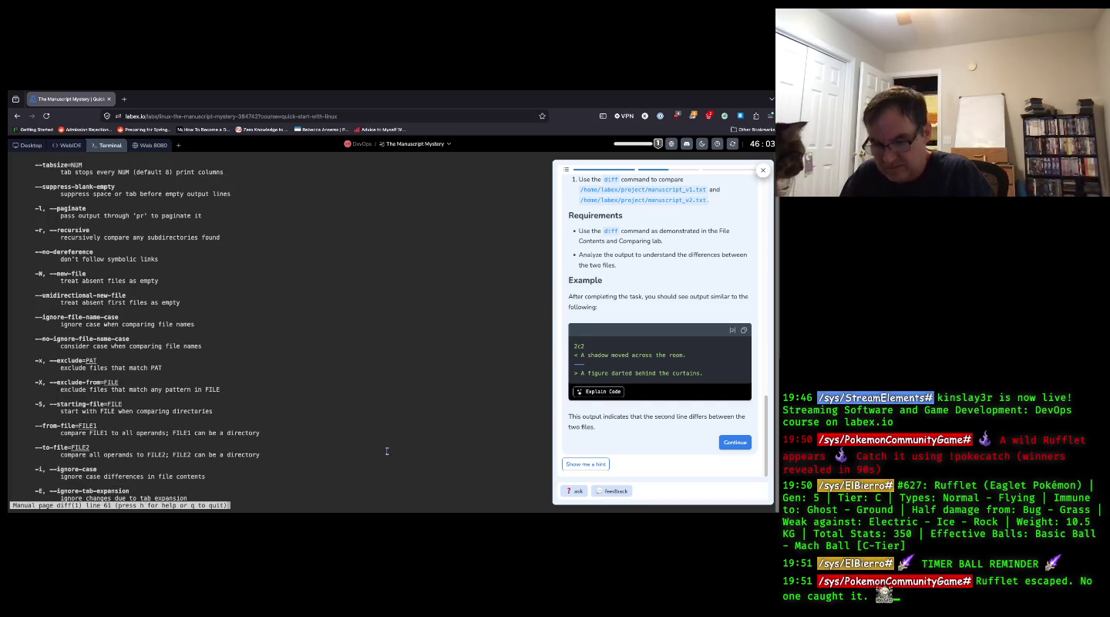
{"action": "scroll", "coordinate": [387, 451], "scroll_direction": "down", "scroll_amount": 9}
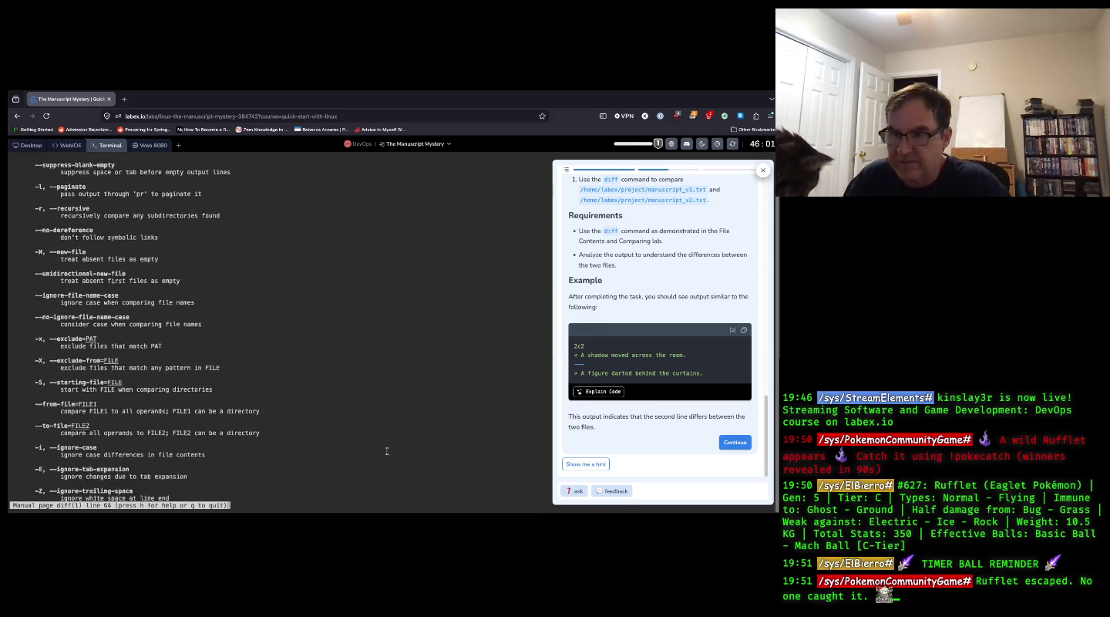
{"action": "scroll", "coordinate": [387, 451], "scroll_direction": "down", "scroll_amount": 2}
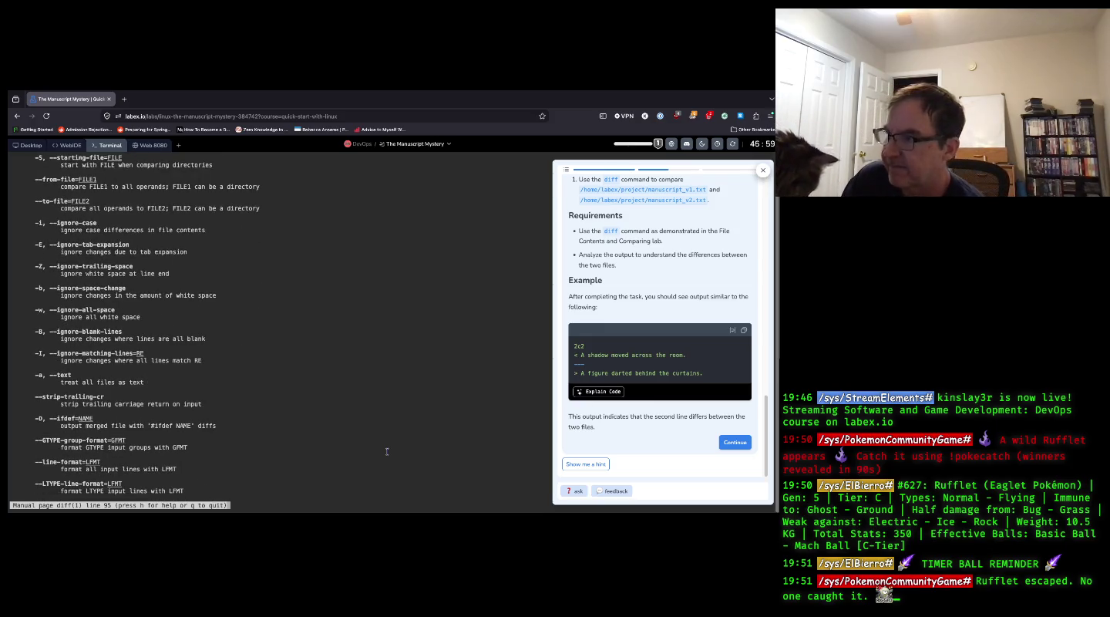
{"action": "scroll", "coordinate": [387, 451], "scroll_direction": "down", "scroll_amount": 1}
{"action": "scroll", "coordinate": [387, 451], "scroll_direction": "down", "scroll_amount": 3}
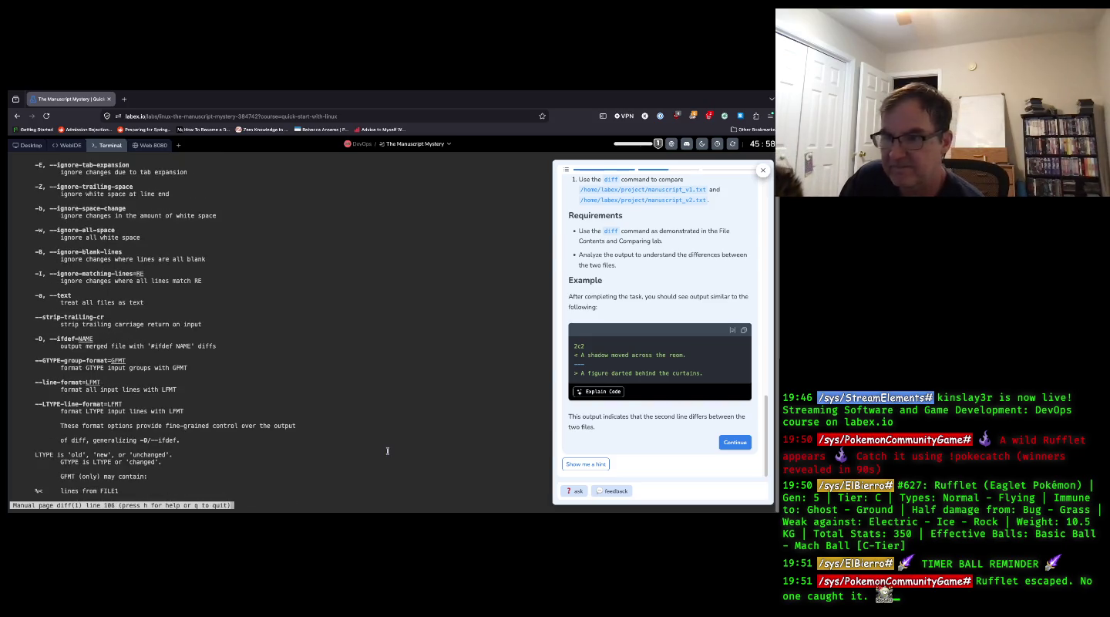
{"action": "scroll", "coordinate": [387, 451], "scroll_direction": "down", "scroll_amount": 1}
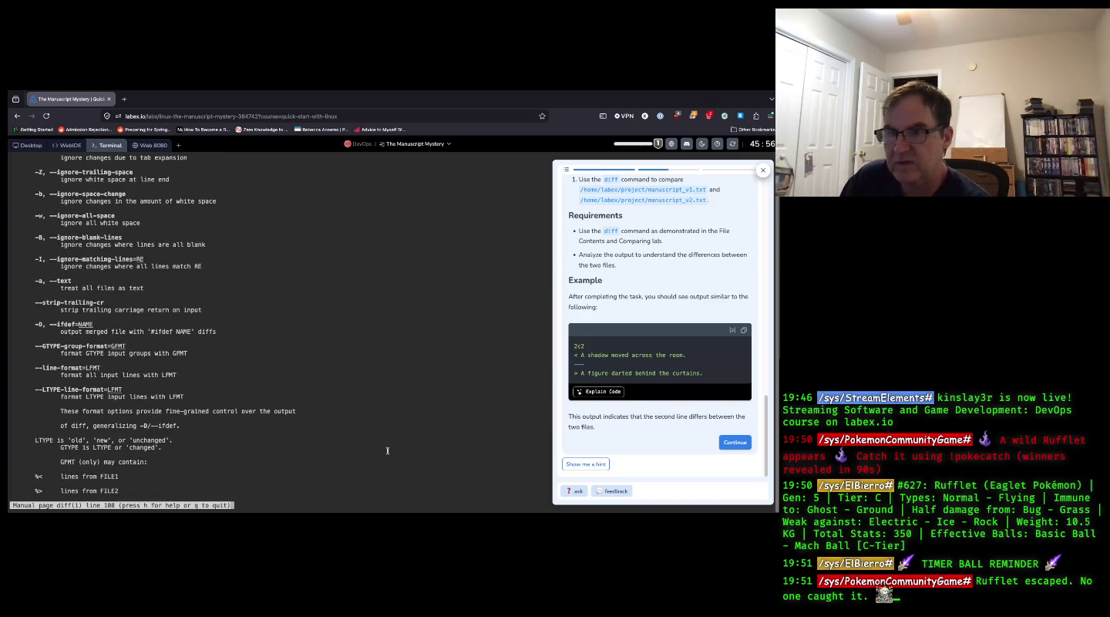
{"action": "scroll", "coordinate": [387, 450], "scroll_direction": "down", "scroll_amount": 6}
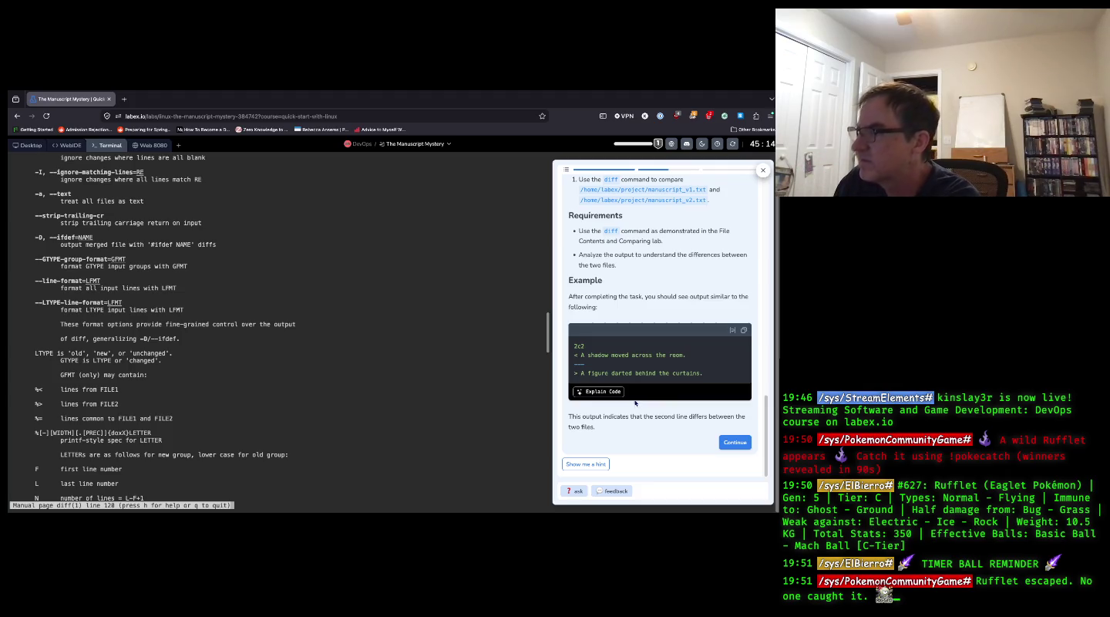
- Have Labby explain the 2c2 example output, then advance to Comparing the Files and scroll to its example
{"action": "left_click", "coordinate": [615, 394]}
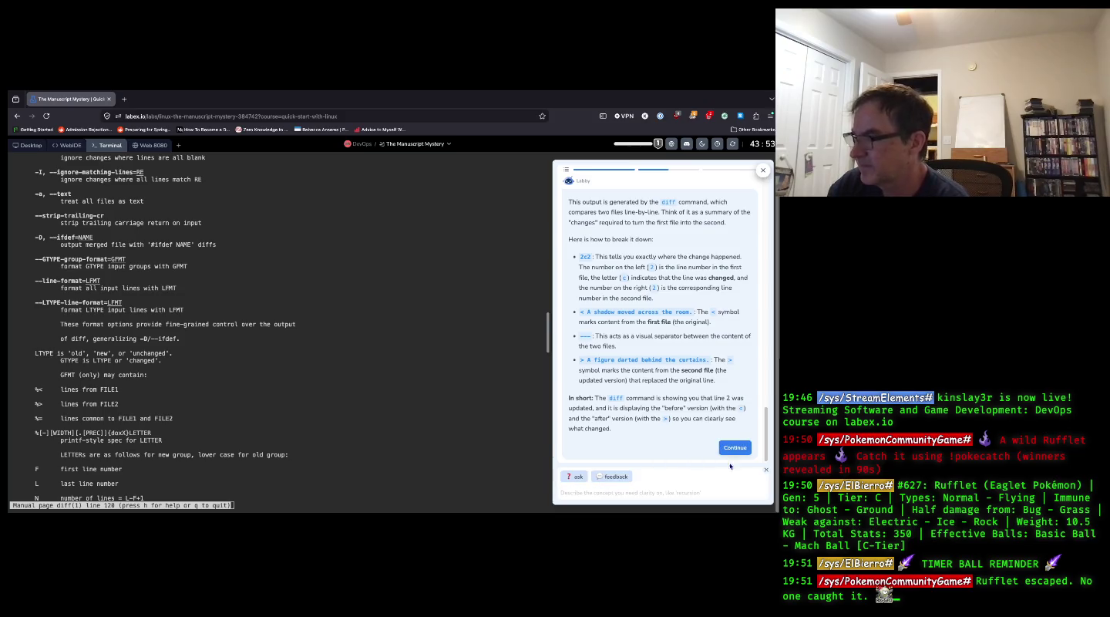
{"action": "left_click", "coordinate": [732, 448]}
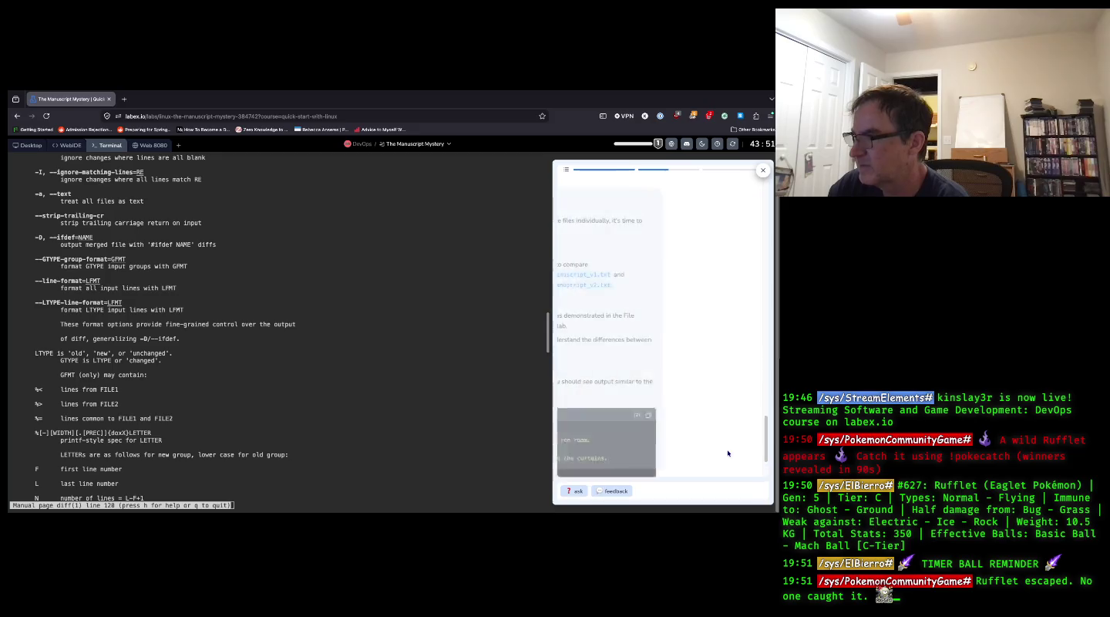
{"action": "scroll", "coordinate": [697, 417], "scroll_direction": "down", "scroll_amount": 1}
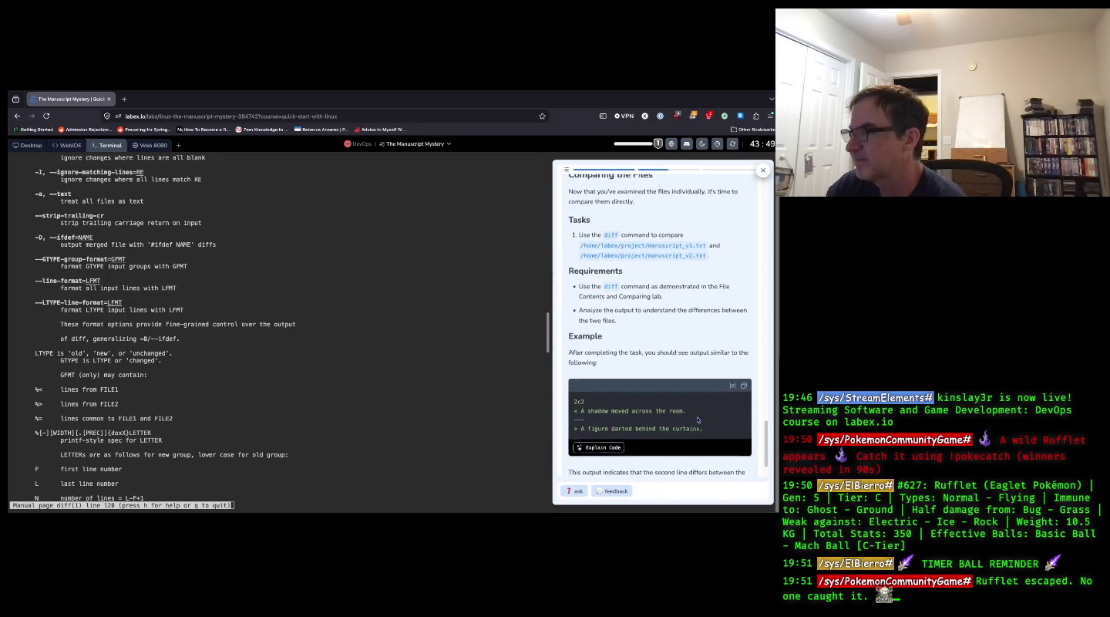
{"action": "scroll", "coordinate": [698, 420], "scroll_direction": "down", "scroll_amount": 2}
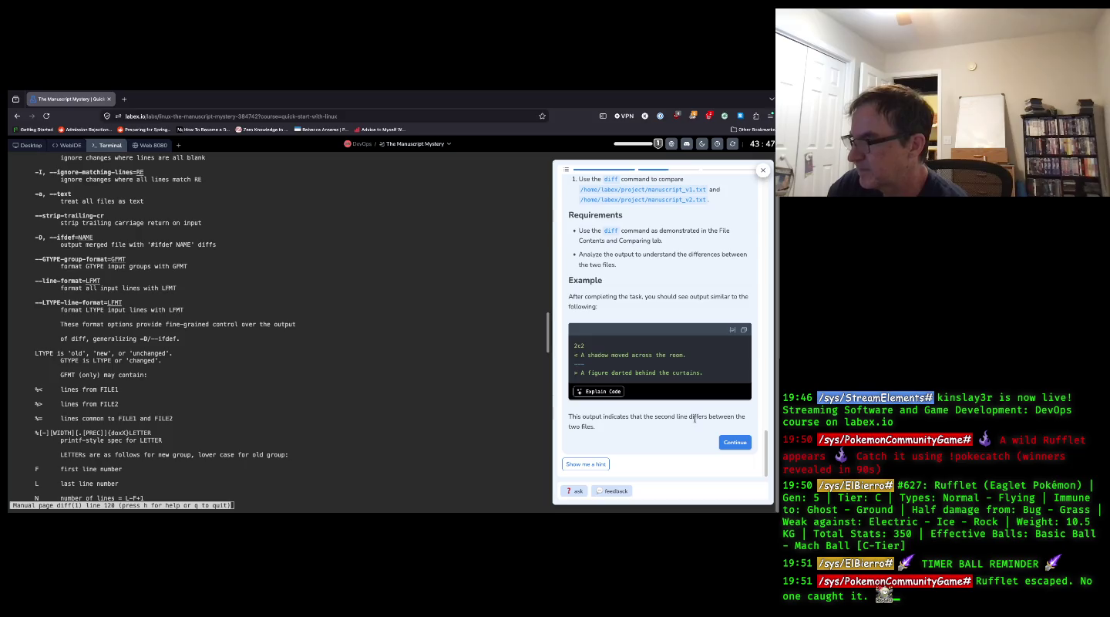
- Open the tutor's question box and scroll the diff man page back up to NAME
{"action": "left_click", "coordinate": [572, 490]}
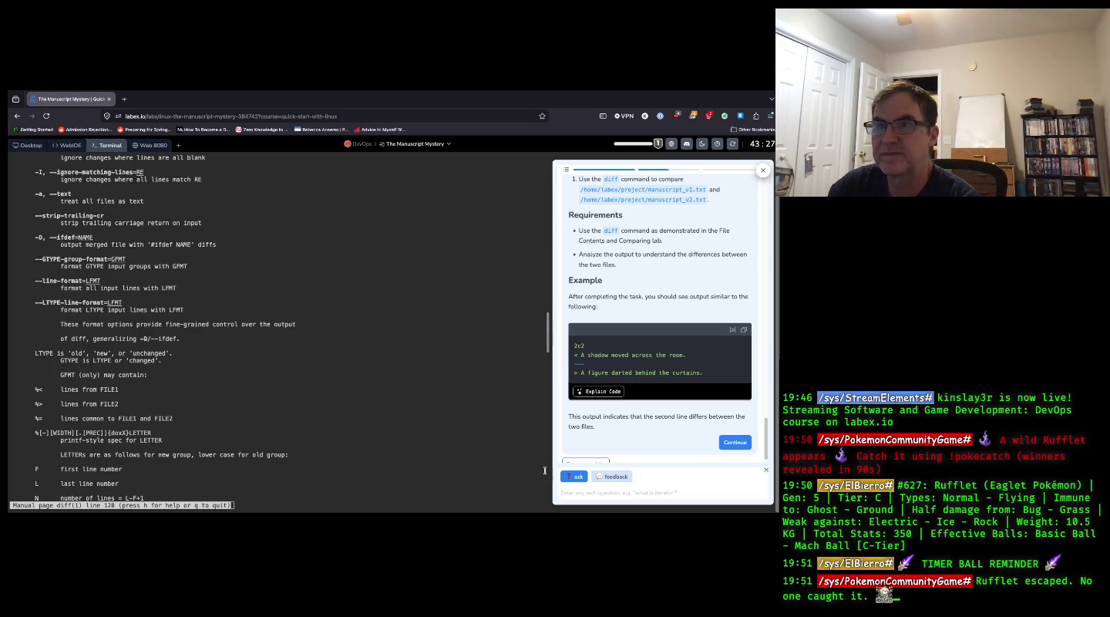
{"action": "scroll", "coordinate": [315, 352], "scroll_direction": "up", "scroll_amount": 10}
{"action": "scroll", "coordinate": [282, 357], "scroll_direction": "up", "scroll_amount": 3}
{"action": "scroll", "coordinate": [282, 357], "scroll_direction": "up", "scroll_amount": 20}
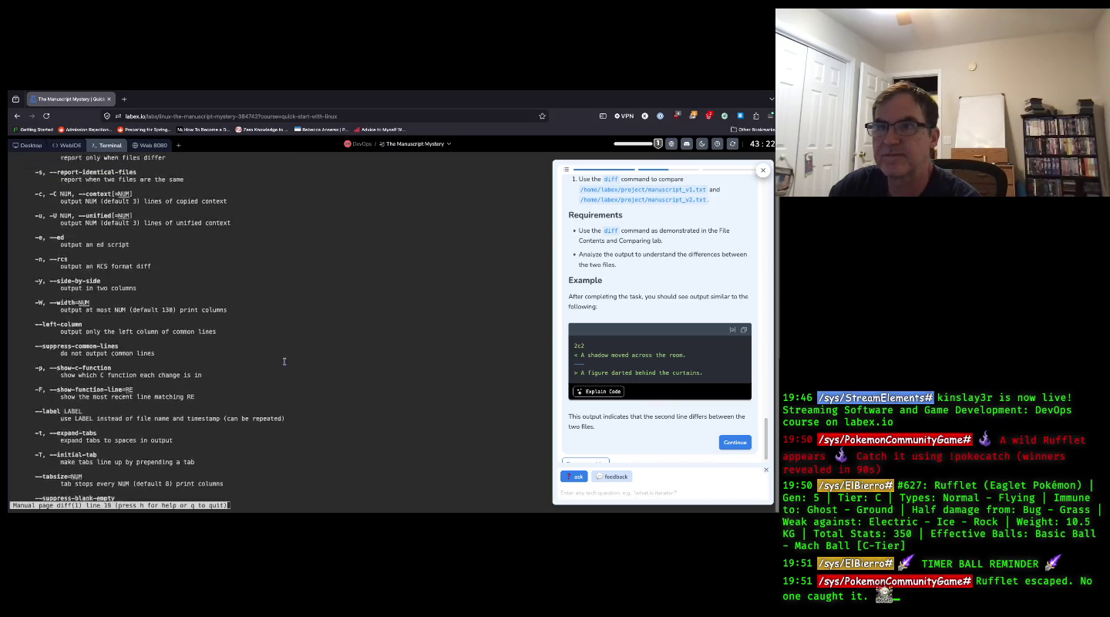
{"action": "scroll", "coordinate": [284, 361], "scroll_direction": "up", "scroll_amount": 5}
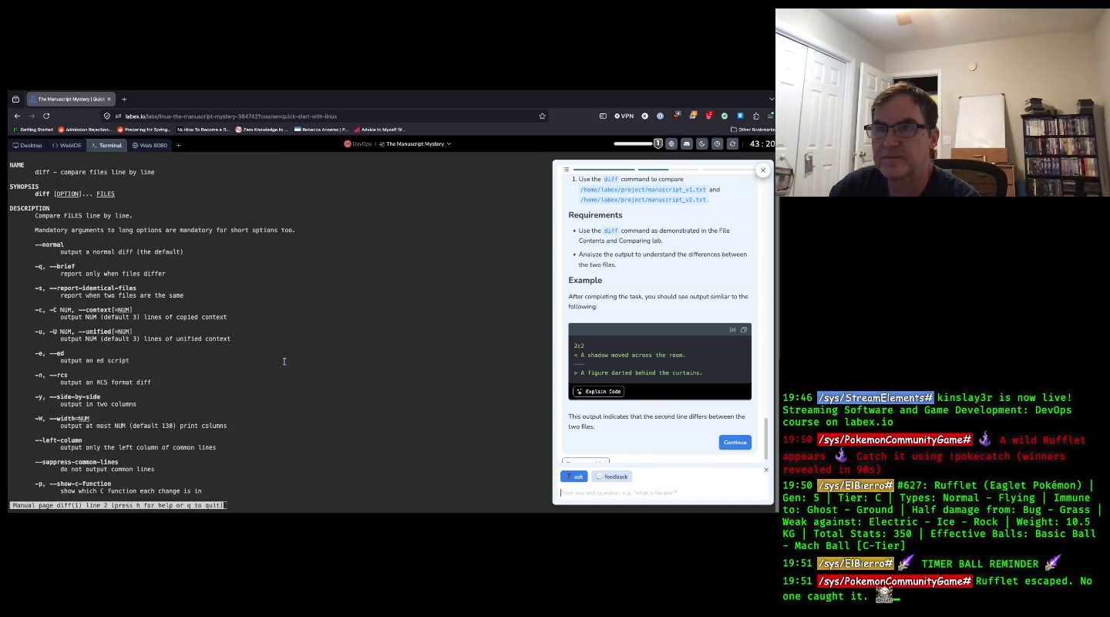
- Read the diff manual down to END, then start a blank new browser tab
{"action": "scroll", "coordinate": [284, 361], "scroll_direction": "down", "scroll_amount": 20}
{"action": "scroll", "coordinate": [284, 362], "scroll_direction": "down", "scroll_amount": 17}
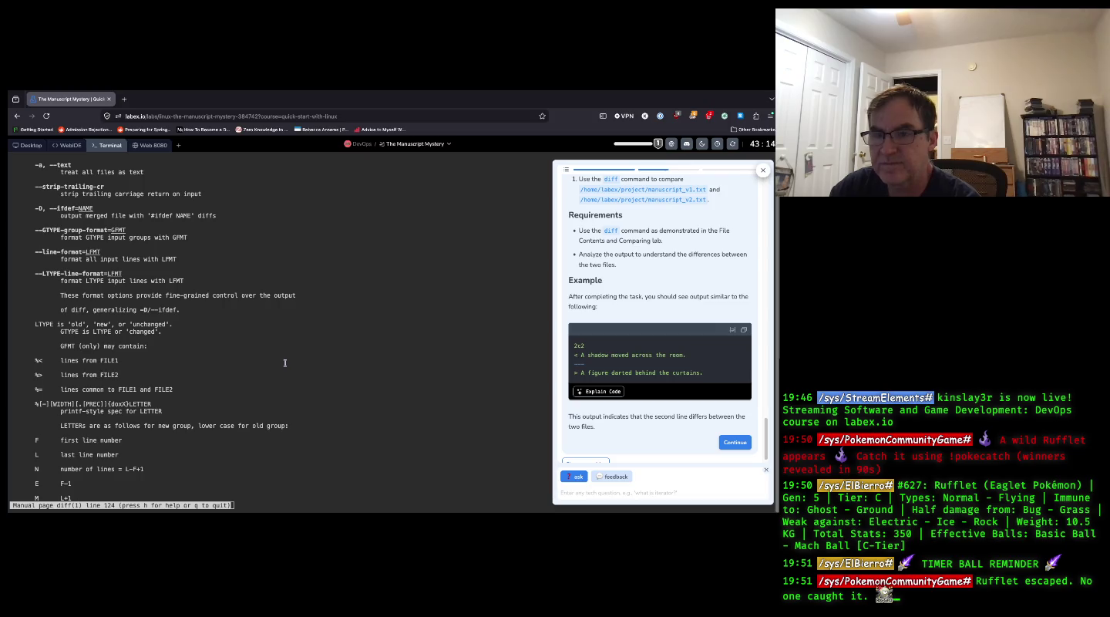
{"action": "scroll", "coordinate": [284, 363], "scroll_direction": "down", "scroll_amount": 10}
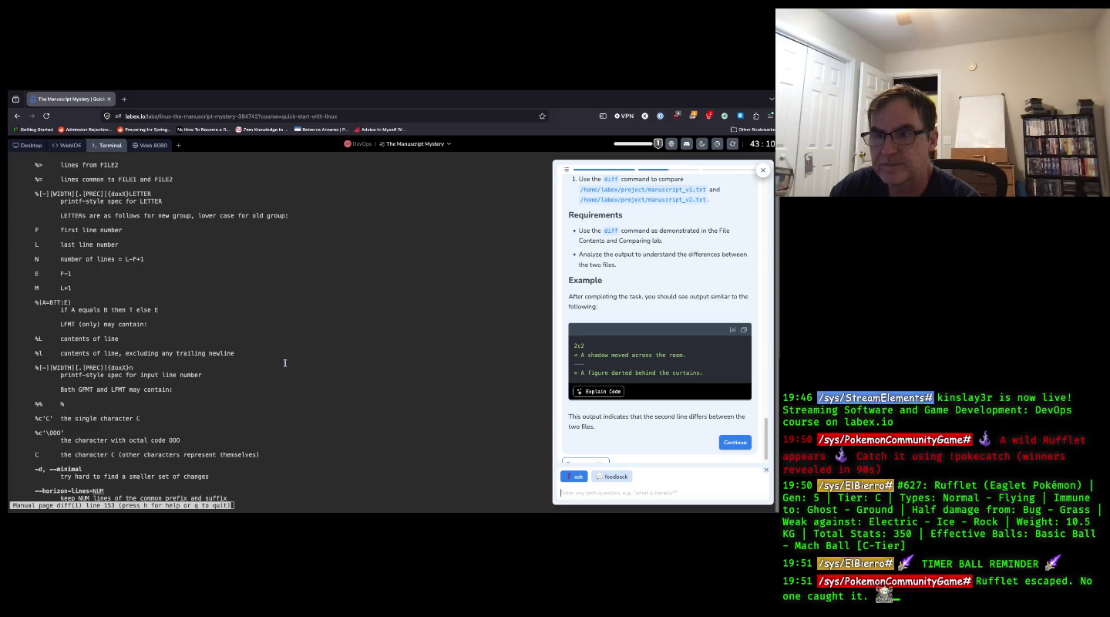
{"action": "scroll", "coordinate": [285, 363], "scroll_direction": "down", "scroll_amount": 5}
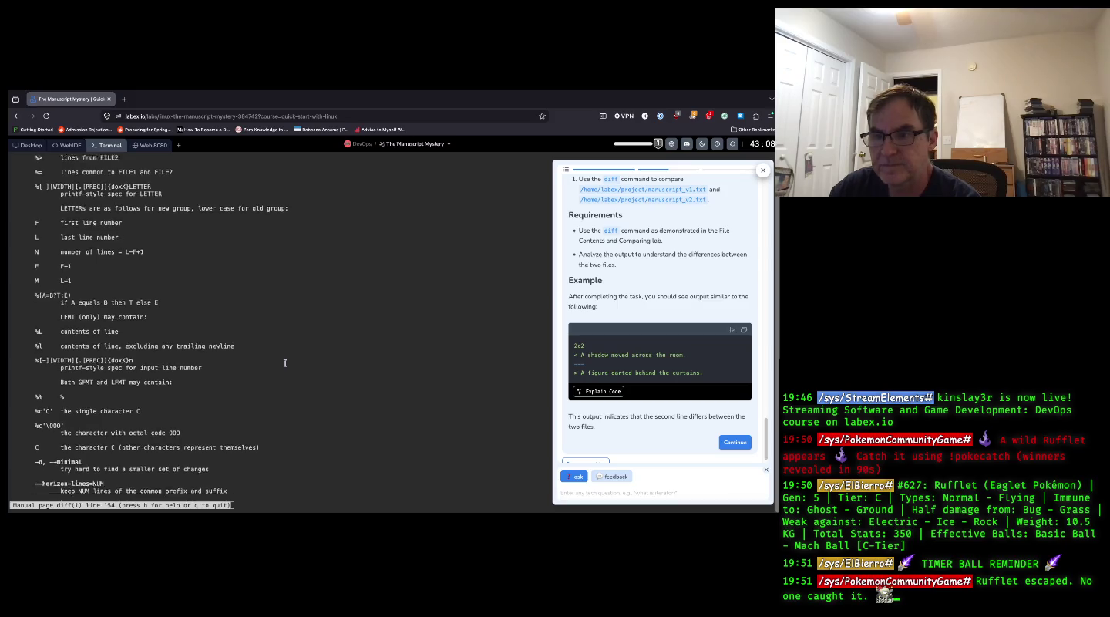
{"action": "scroll", "coordinate": [285, 363], "scroll_direction": "down", "scroll_amount": 8}
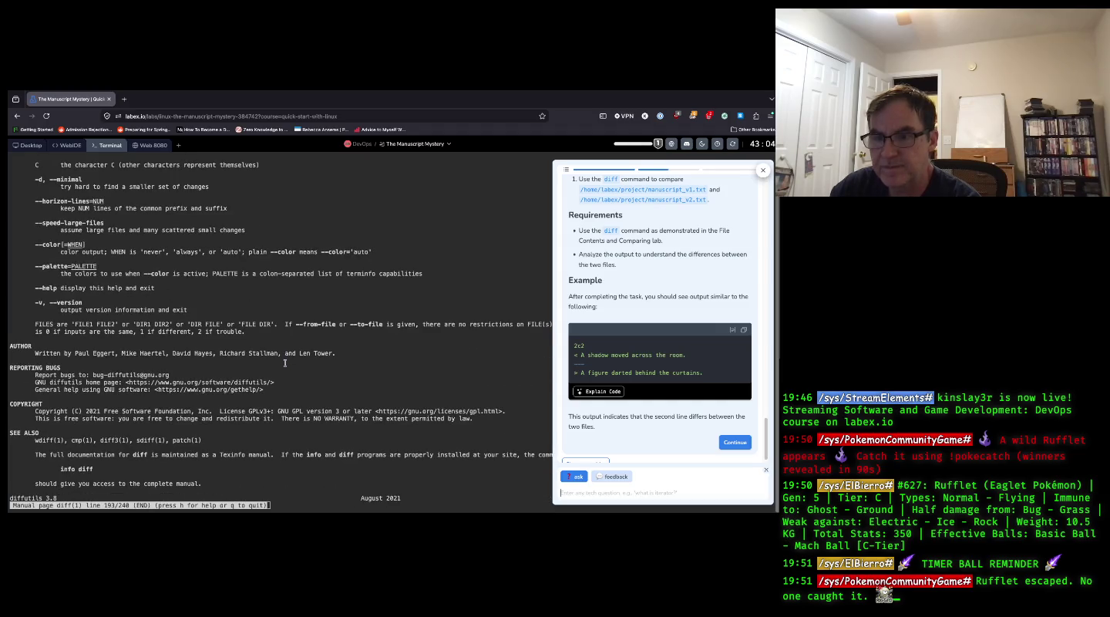
{"action": "left_click", "coordinate": [123, 100]}
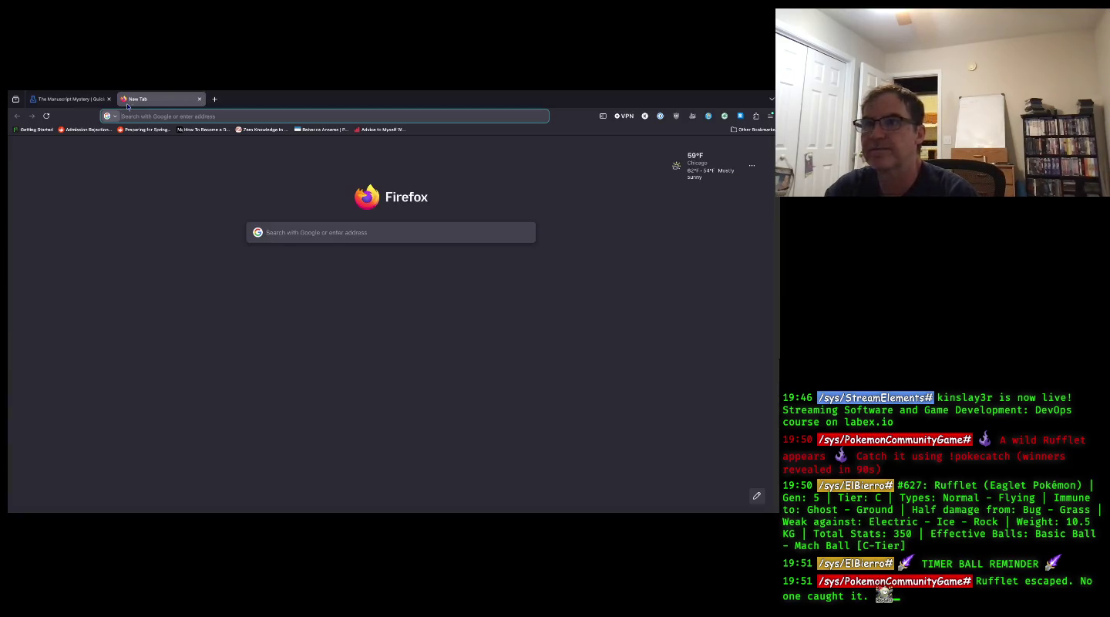
- Search Google for 'Is there any other letter by c for change in the diff command?' and expand the overview
{"action": "left_click", "coordinate": [299, 233]}
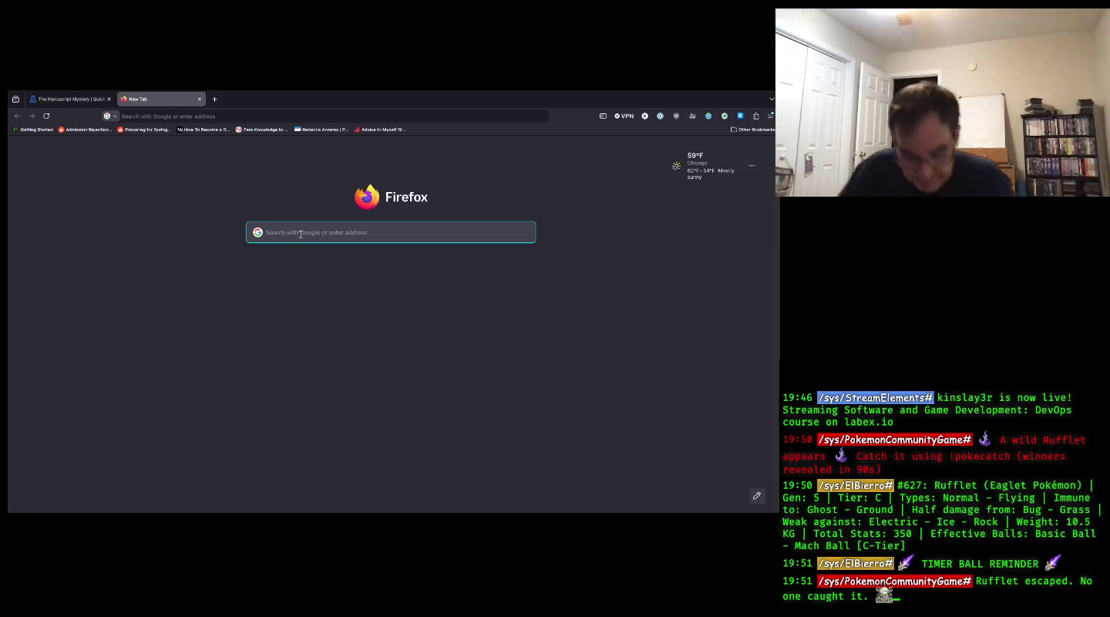
{"action": "type", "text": "Is there any other"}
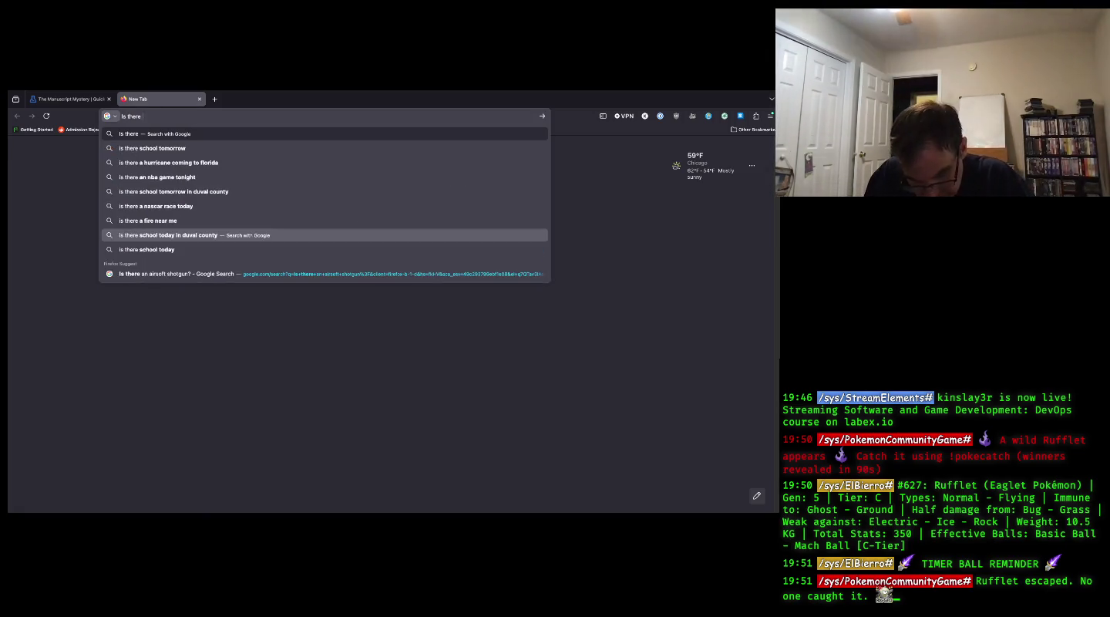
{"action": "type", "text": " l"}
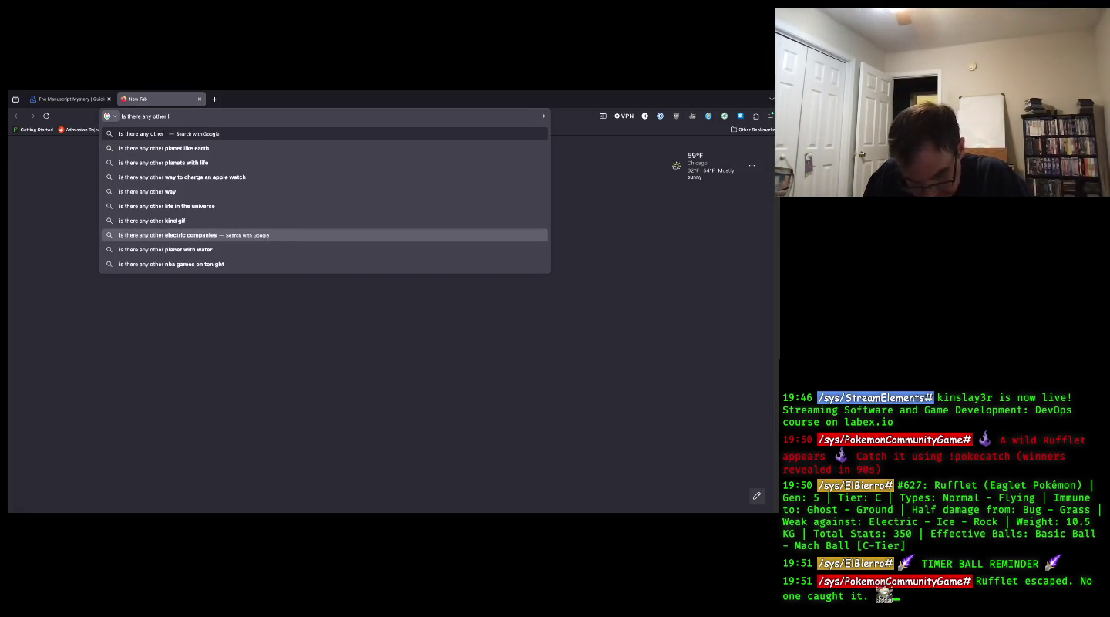
{"action": "type", "text": "etter by c "}
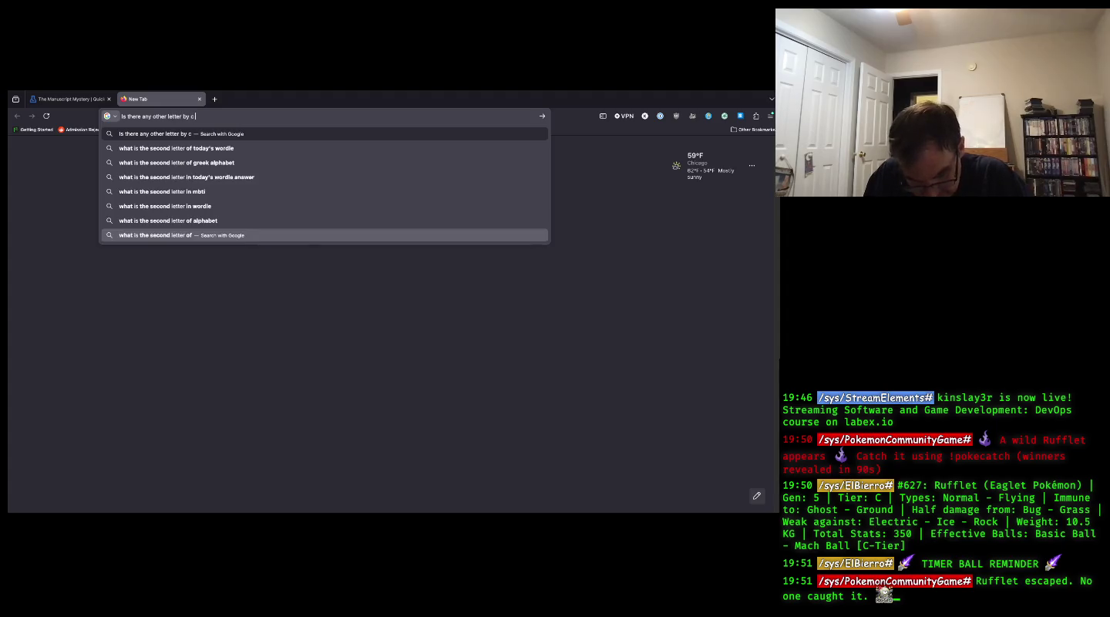
{"action": "type", "text": "for change"}
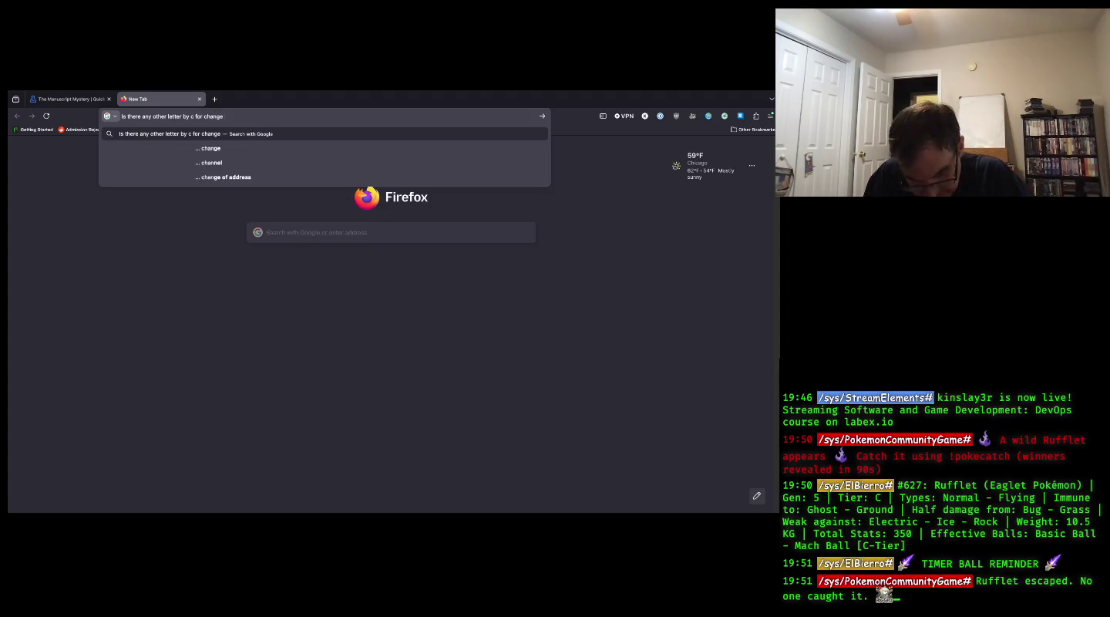
{"action": "type", "text": " in the diff"}
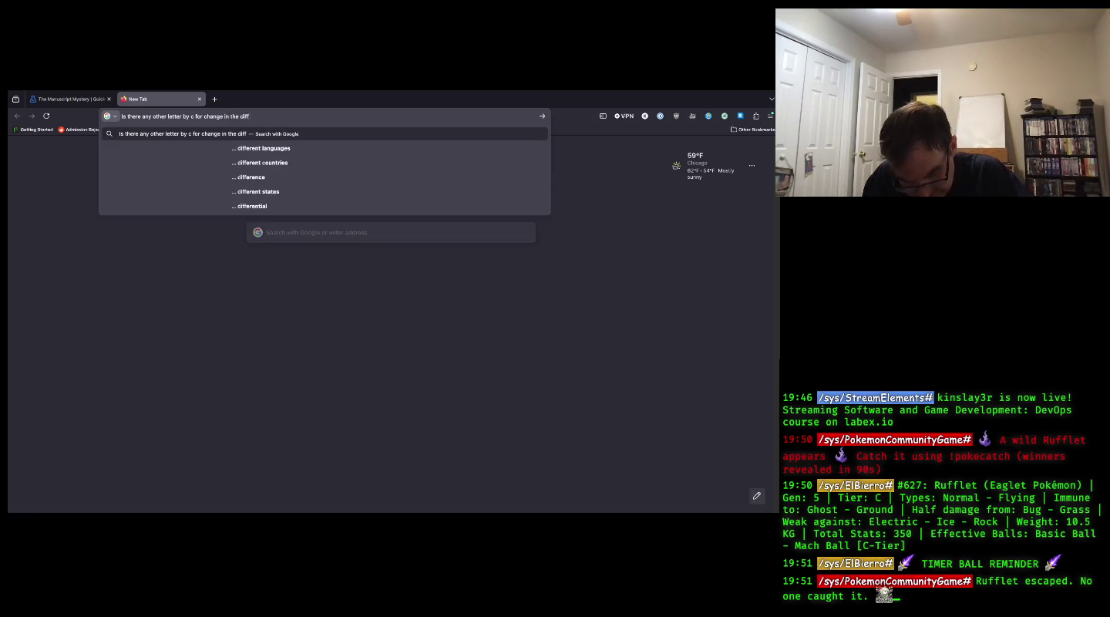
{"action": "type", "text": " command?"}
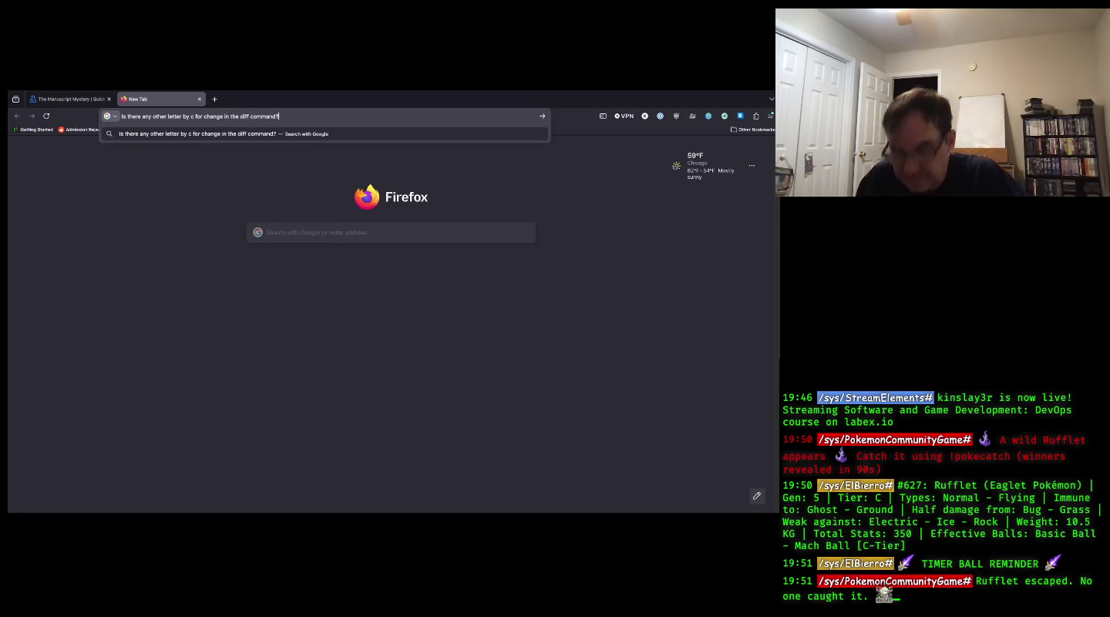
{"action": "key", "text": "Return"}
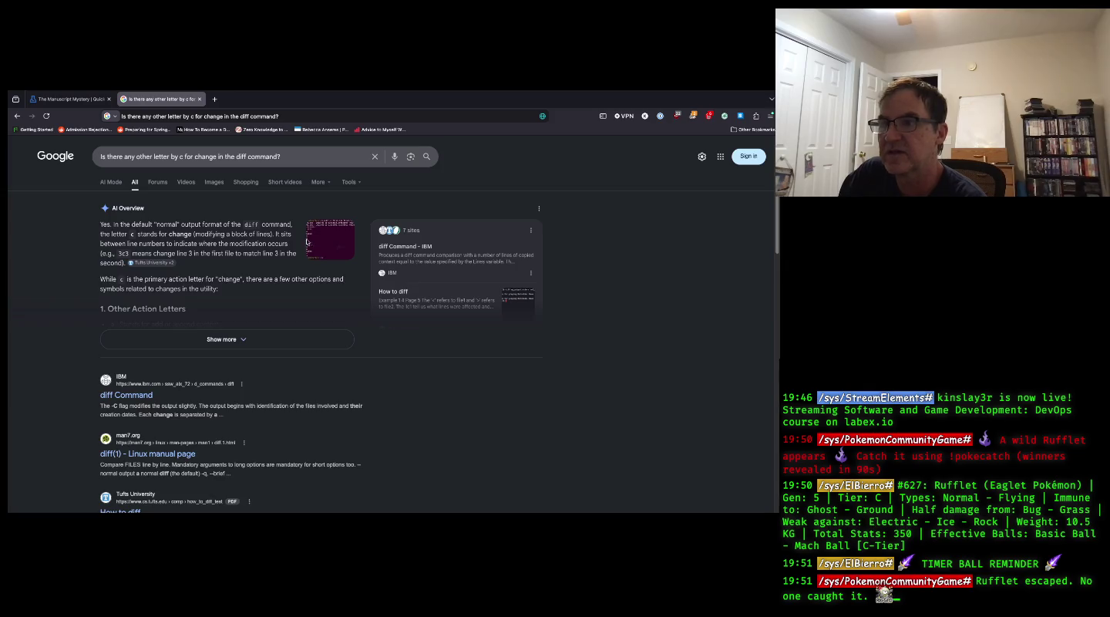
{"action": "left_click", "coordinate": [241, 346]}
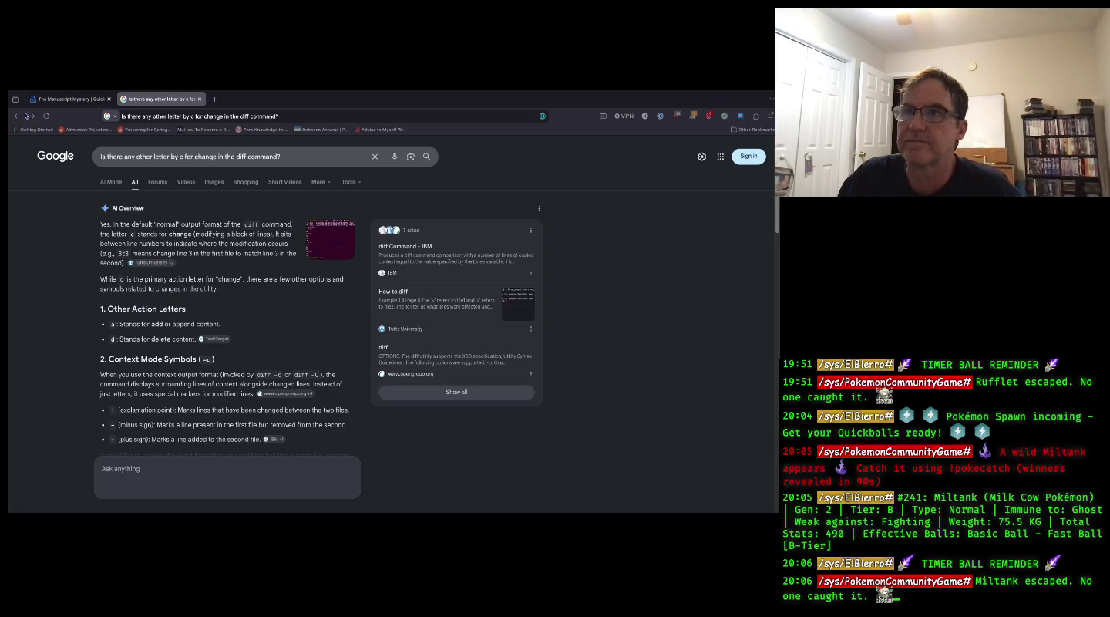
- Read the expanded AI Overview listing a, d and the context symbols !, - and +
{"action": "mouse_move", "coordinate": [29, 94]}
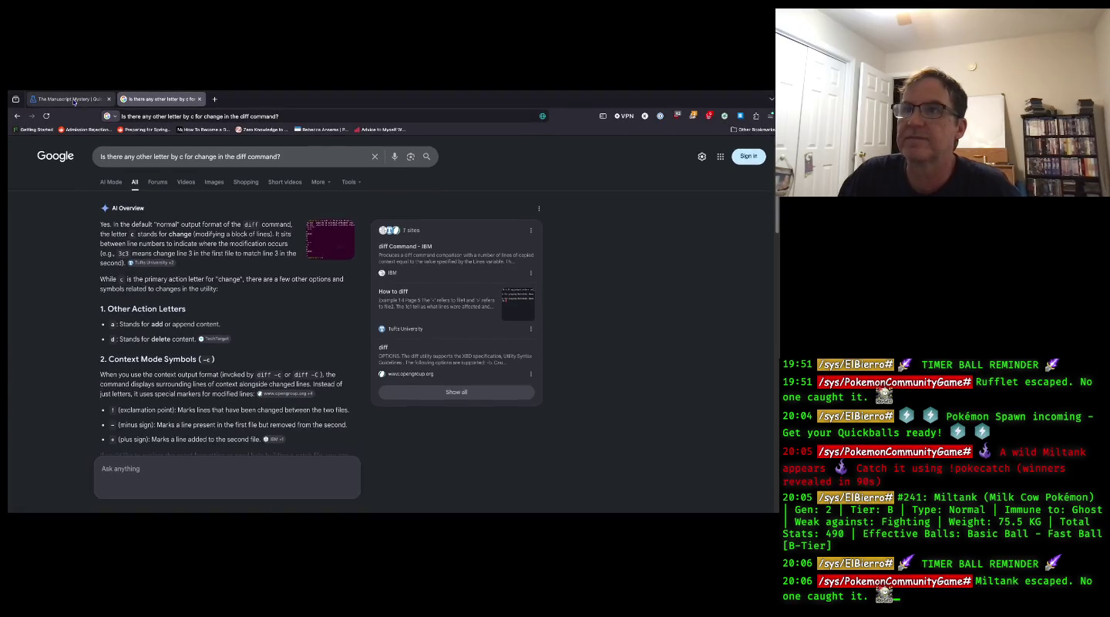
- Close the Google search tab and return to the Manuscript Mystery lab tab
{"action": "left_click", "coordinate": [70, 100]}
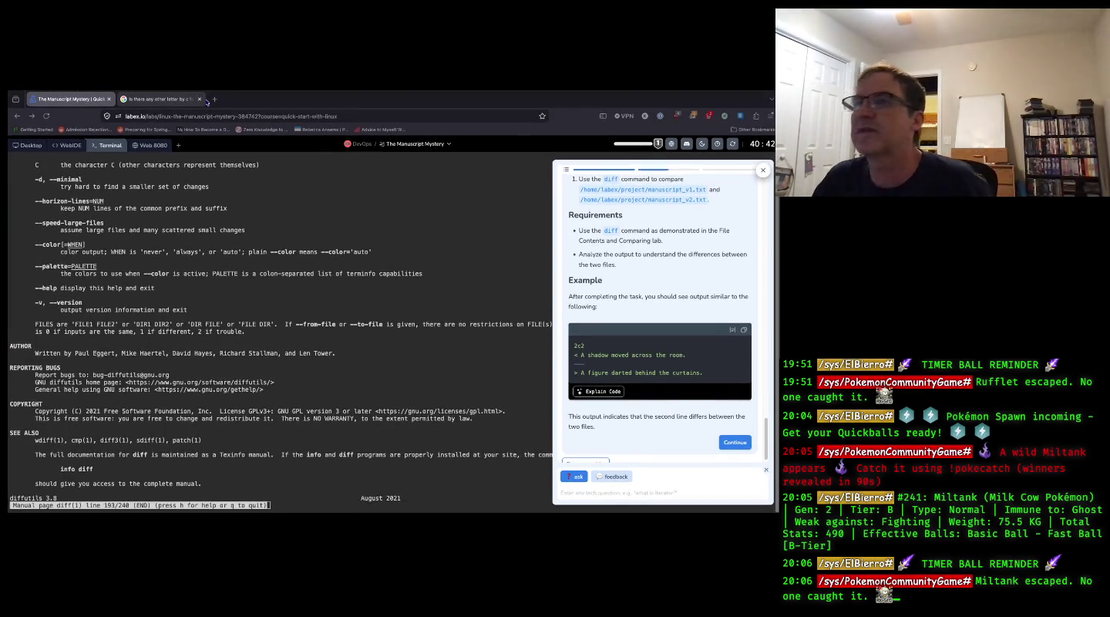
{"action": "left_click", "coordinate": [185, 99]}
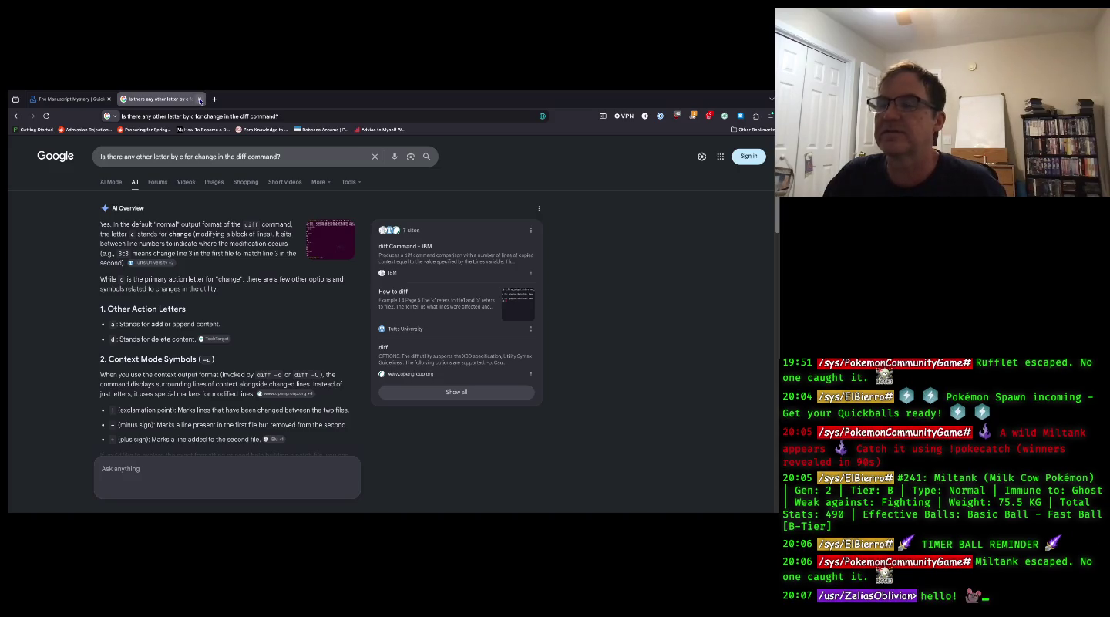
{"action": "left_click", "coordinate": [199, 99]}
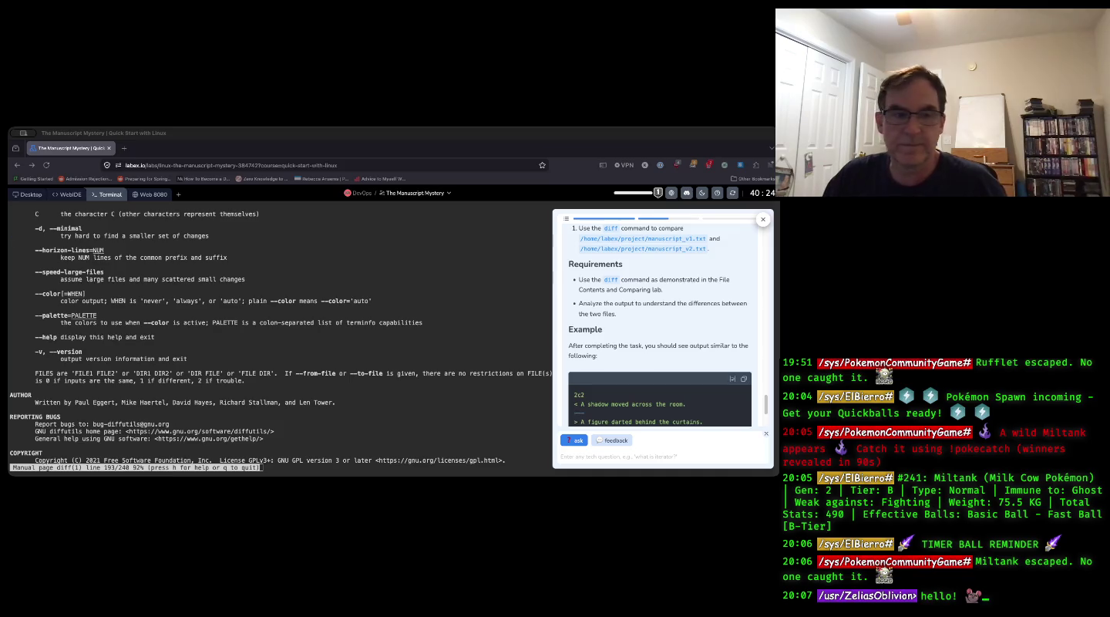
- Place the cursor in Labby's 'Enter any tech question' field
{"action": "left_click", "coordinate": [587, 455]}
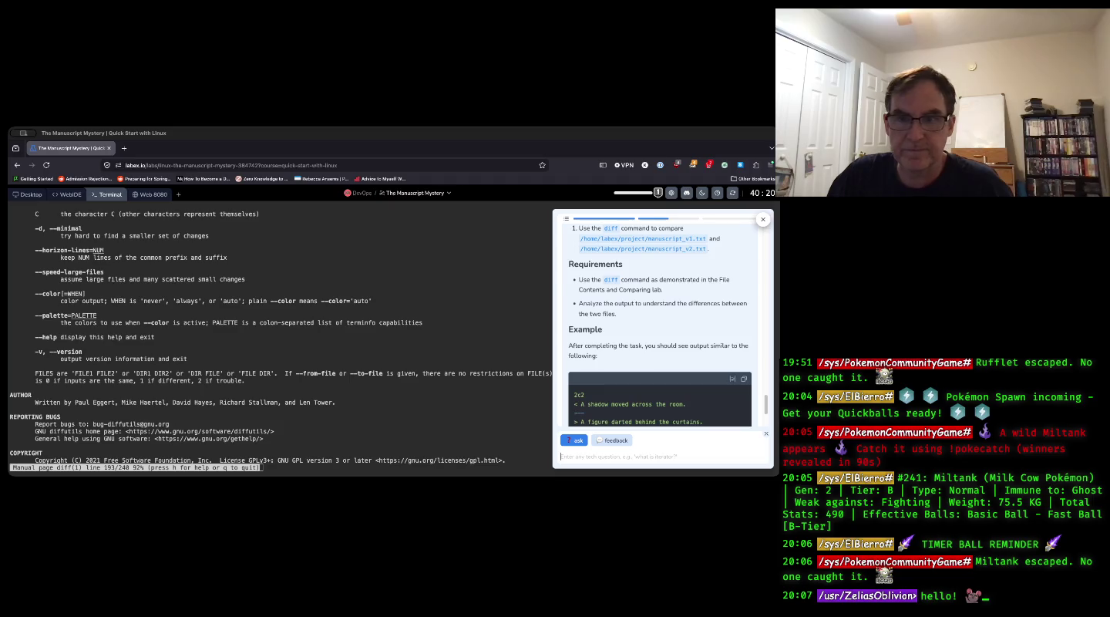
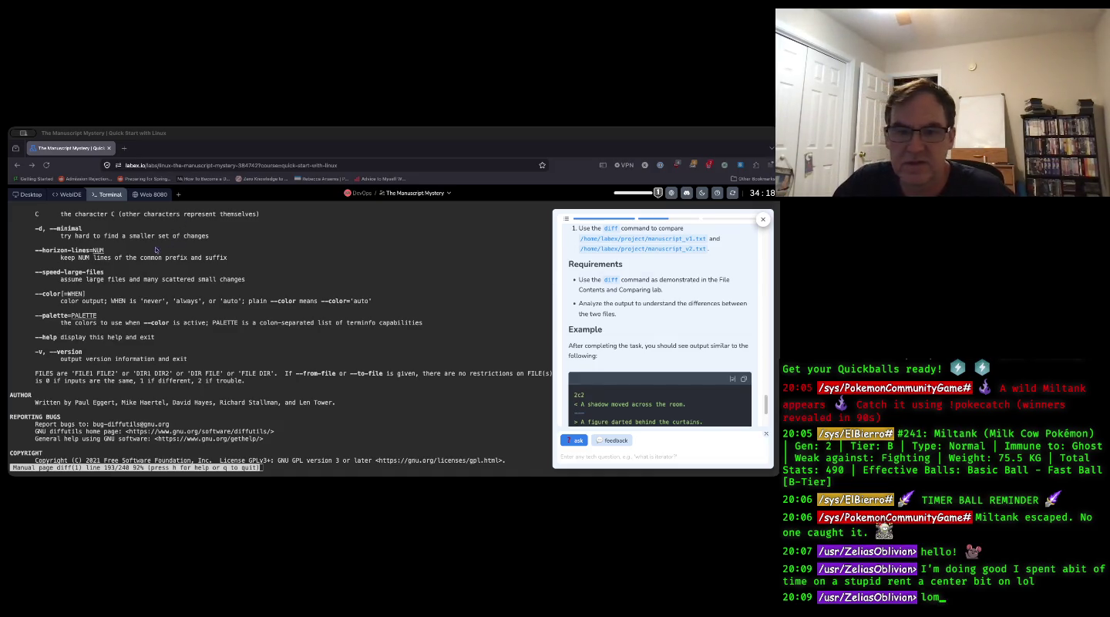
- Quit the diff manual page in the terminal
{"action": "scroll", "coordinate": [690, 395], "scroll_direction": "down", "scroll_amount": 3}
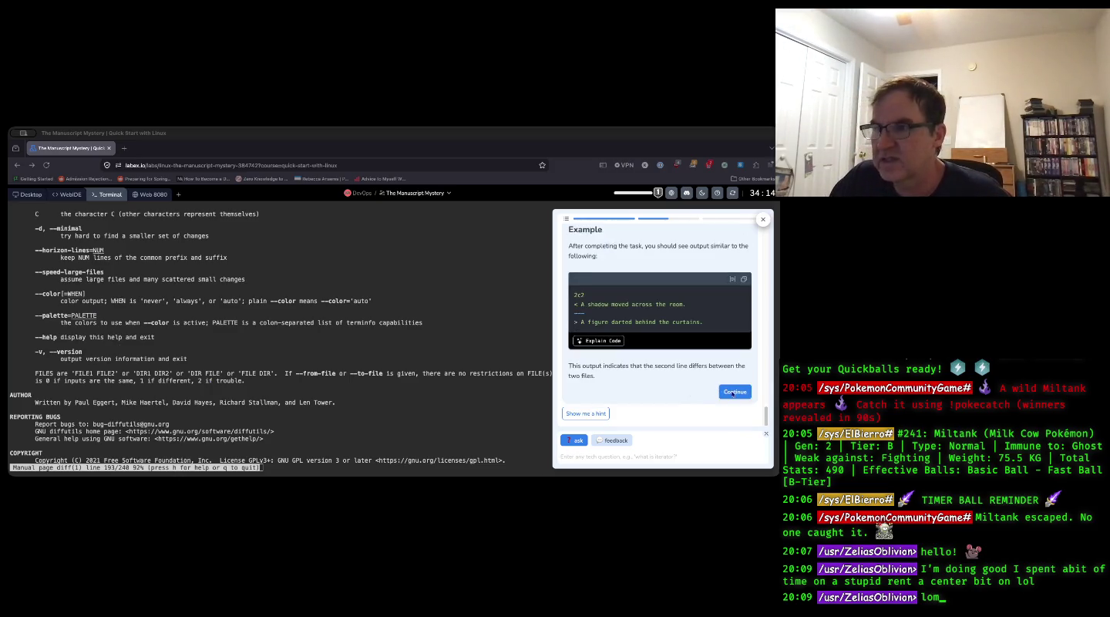
{"action": "scroll", "coordinate": [316, 359], "scroll_direction": "down", "scroll_amount": 2}
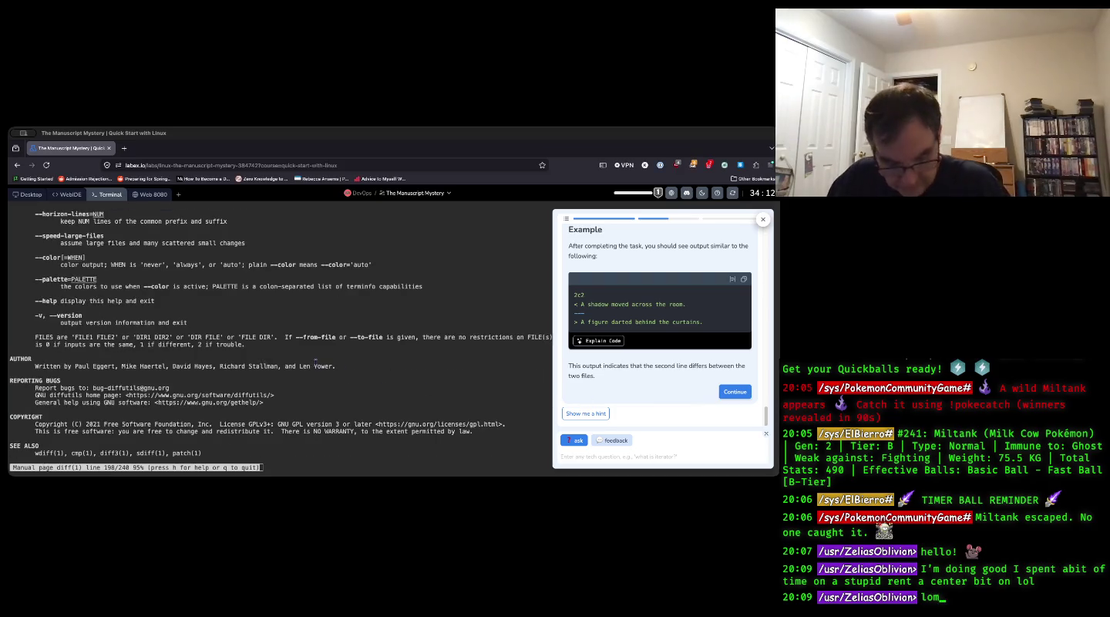
{"action": "type", "text": "q"}
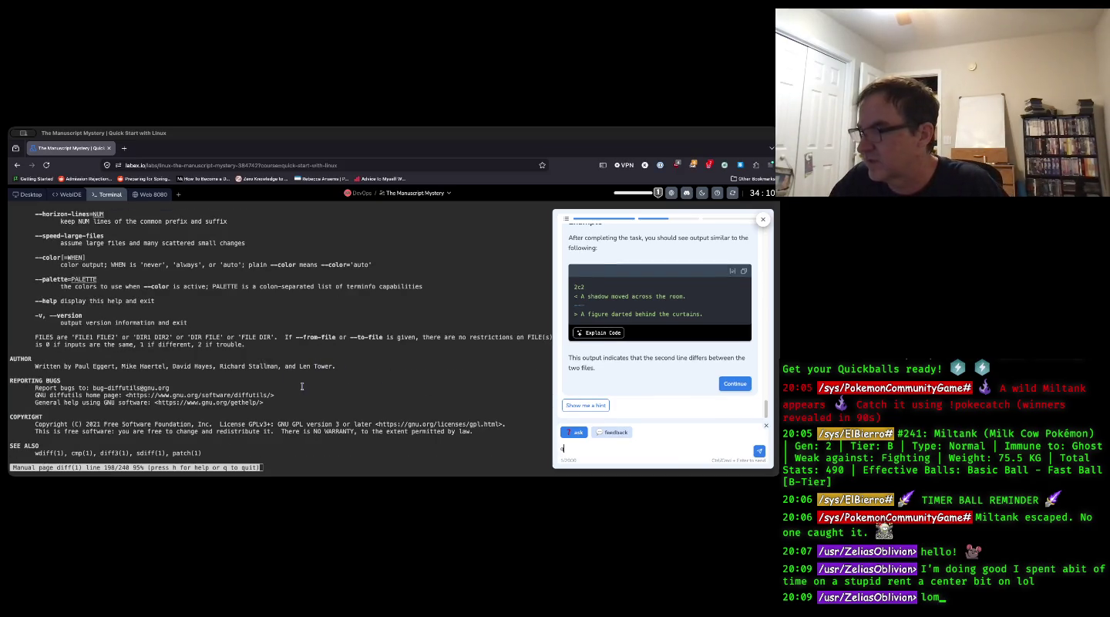
{"action": "left_click", "coordinate": [302, 386]}
{"action": "key", "text": "q"}
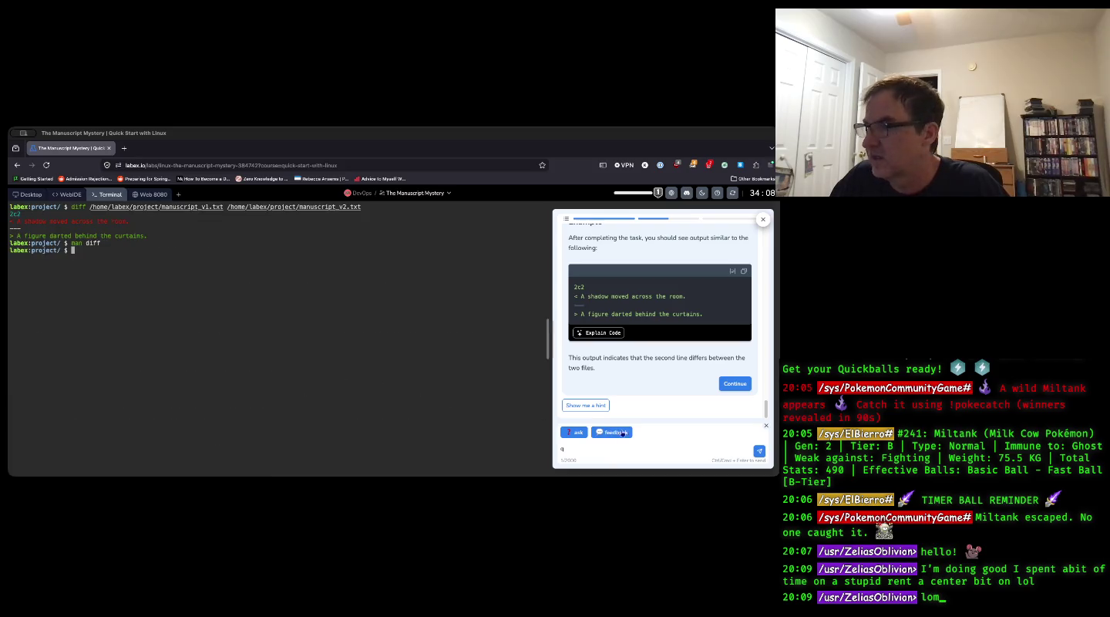
- Continue past the diff step and the lab summary to complete The Manuscript Mystery
{"action": "left_click", "coordinate": [738, 384]}
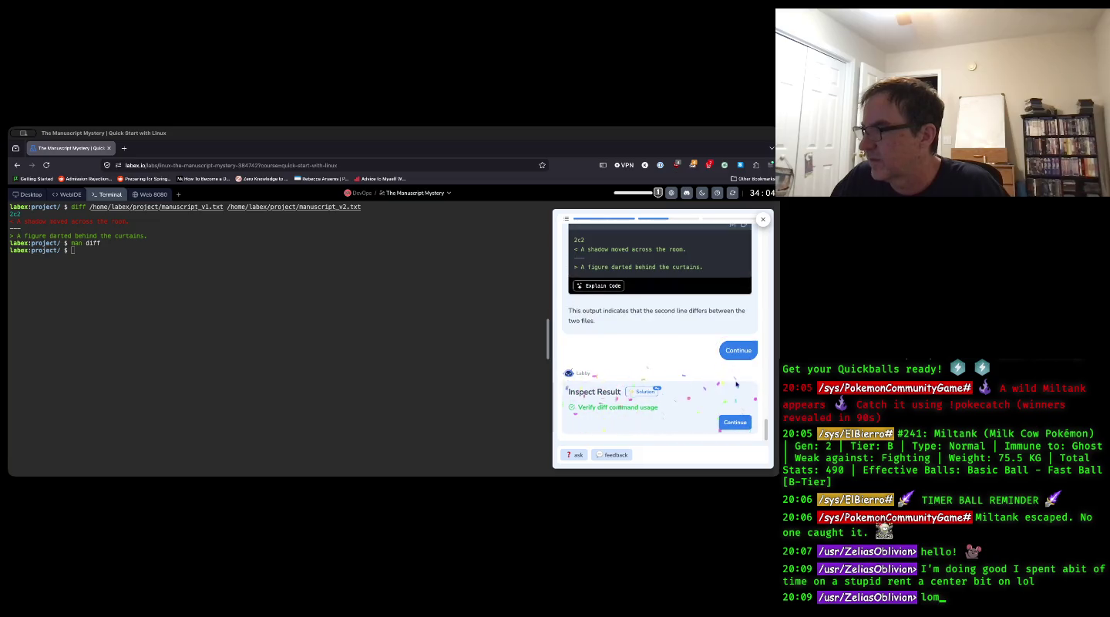
{"action": "left_click", "coordinate": [734, 424]}
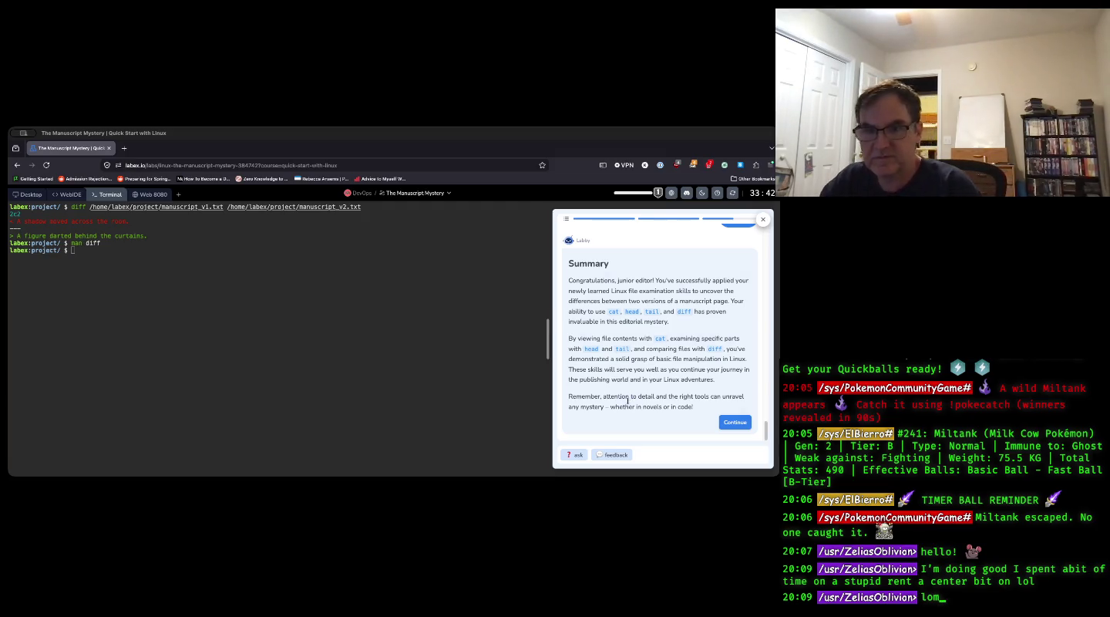
{"action": "left_click", "coordinate": [730, 427]}
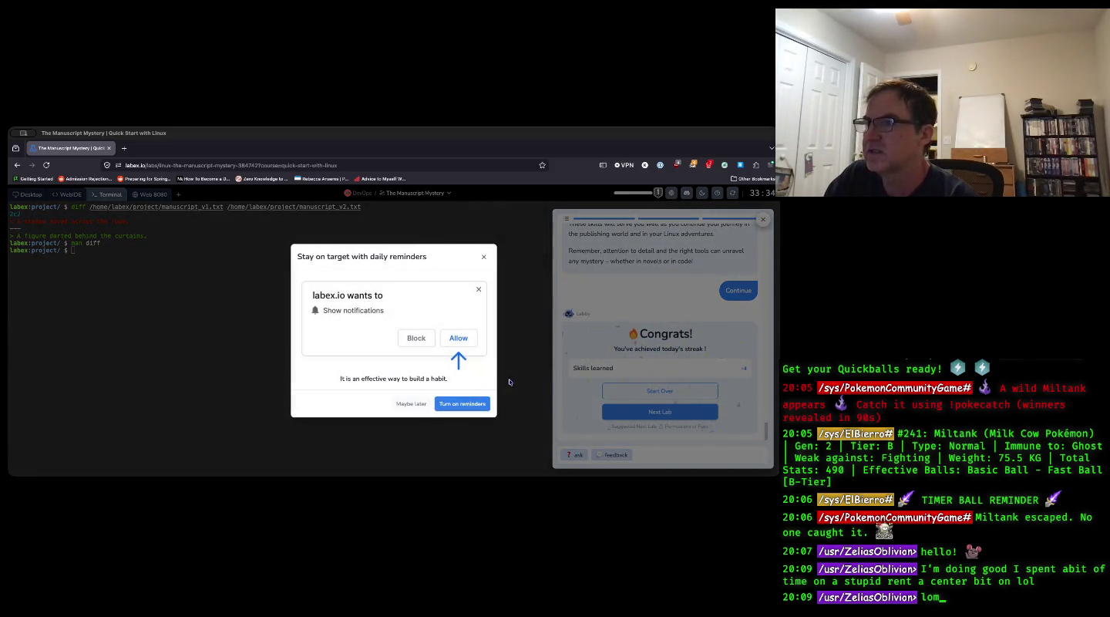
- Turn on daily reminders, give the lab a happy rating, and submit to open Permissions of Files
{"action": "left_click", "coordinate": [462, 403]}
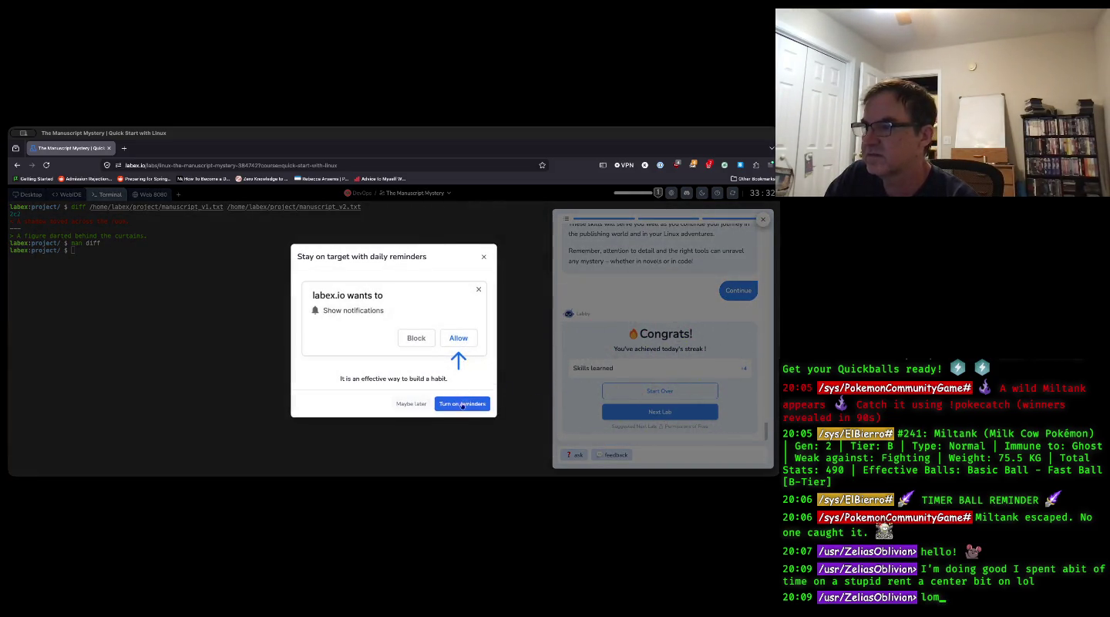
{"action": "left_click", "coordinate": [233, 202]}
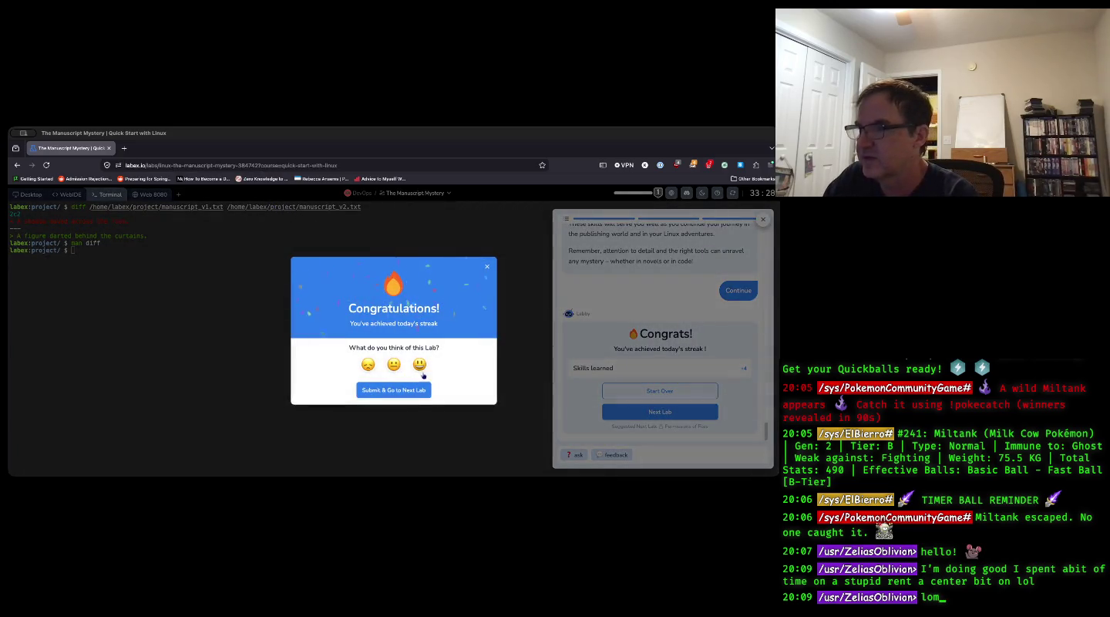
{"action": "left_click", "coordinate": [419, 364]}
{"action": "left_click", "coordinate": [421, 415]}
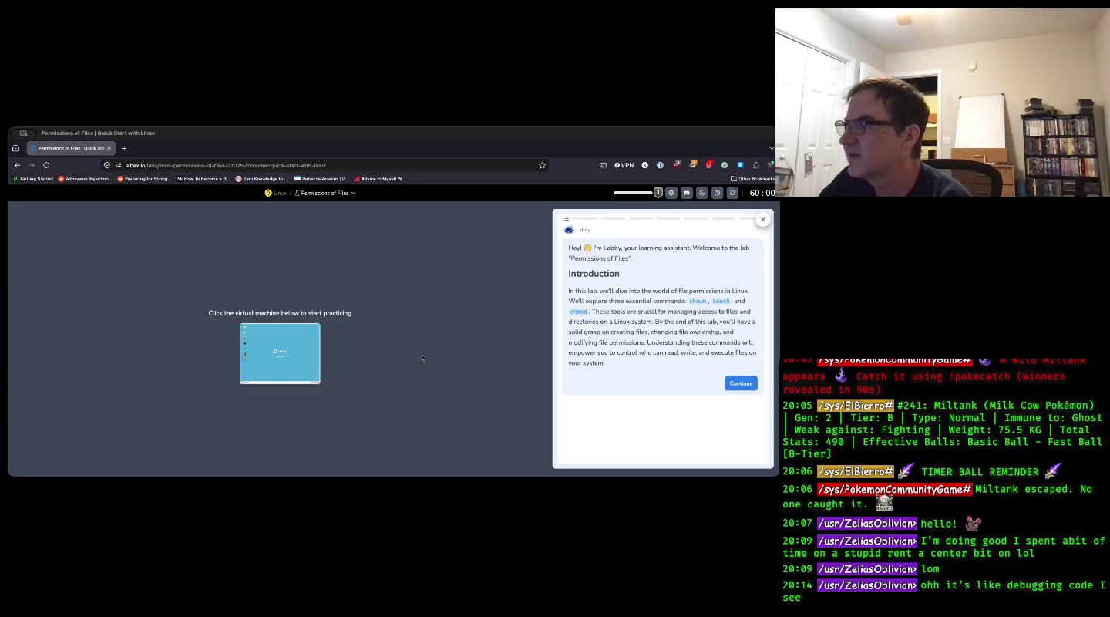
- Start the lab's virtual machine, then enlarge the browser window once the desktop loads
{"action": "left_click", "coordinate": [282, 356]}
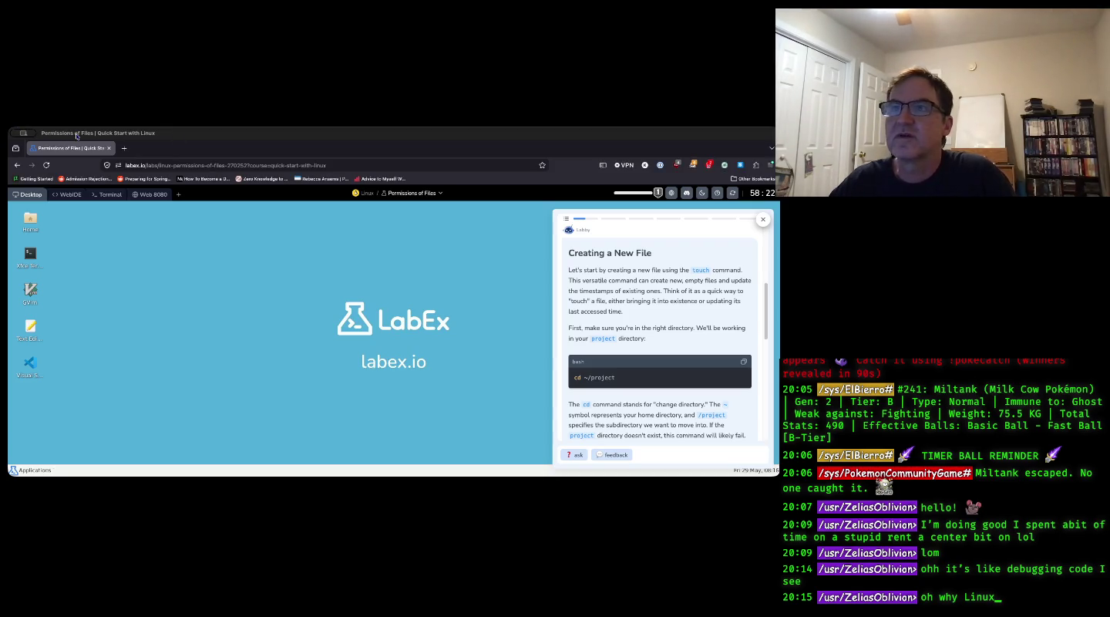
{"action": "left_click_drag", "start_coordinate": [75, 133], "coordinate": [24, 97]}
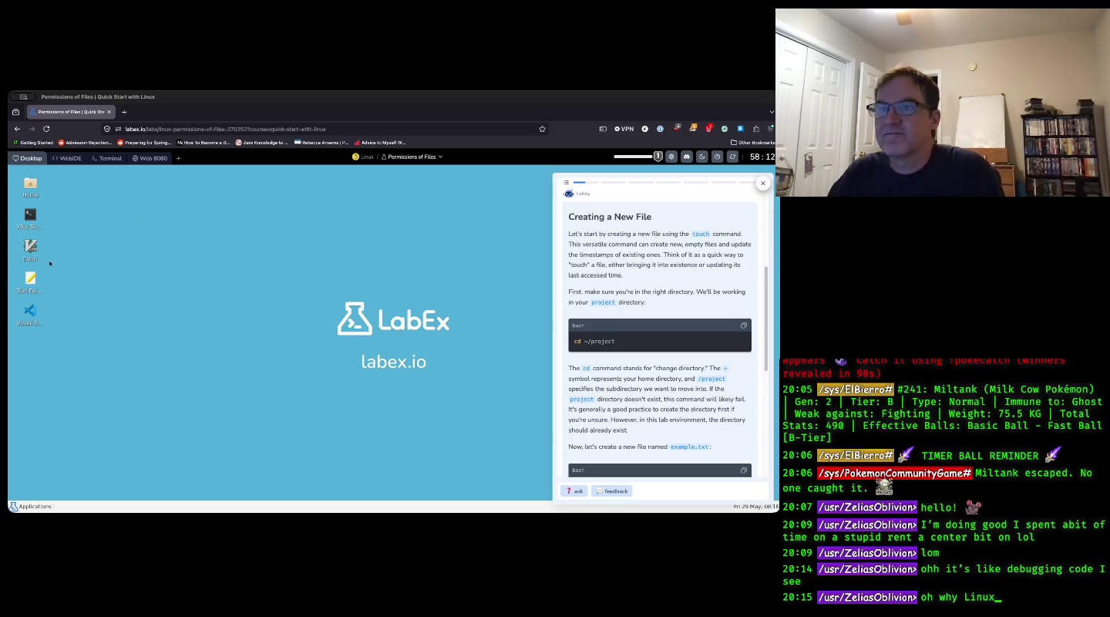
- Switch the lab view to its Terminal
{"action": "left_click", "coordinate": [108, 162]}
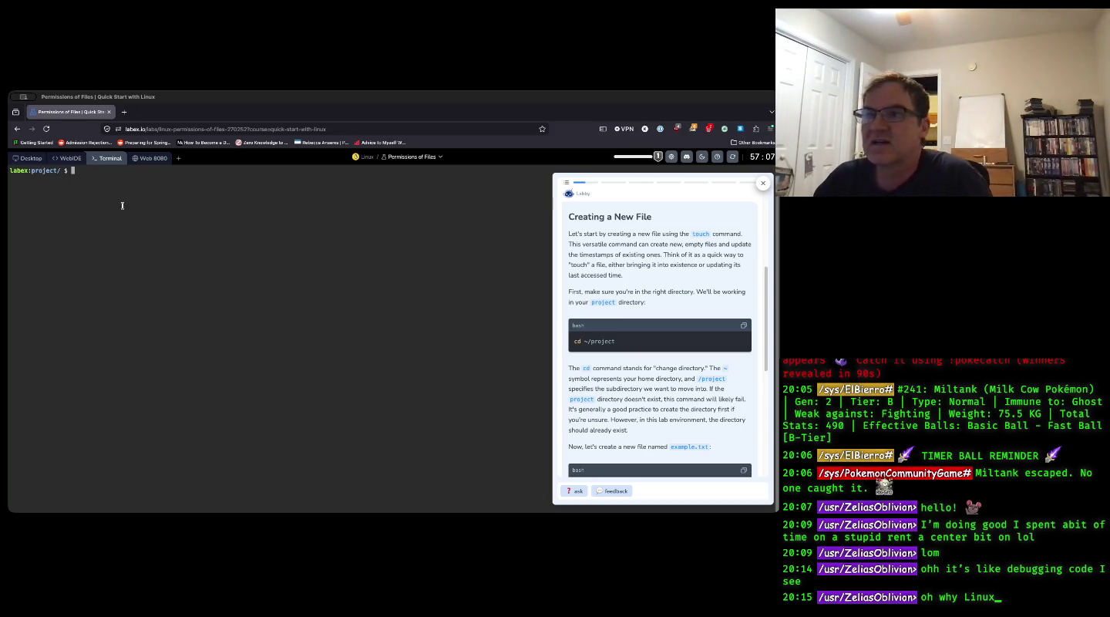
- Change into the project directory with cd ~/project
{"action": "type", "text": "cd project"}
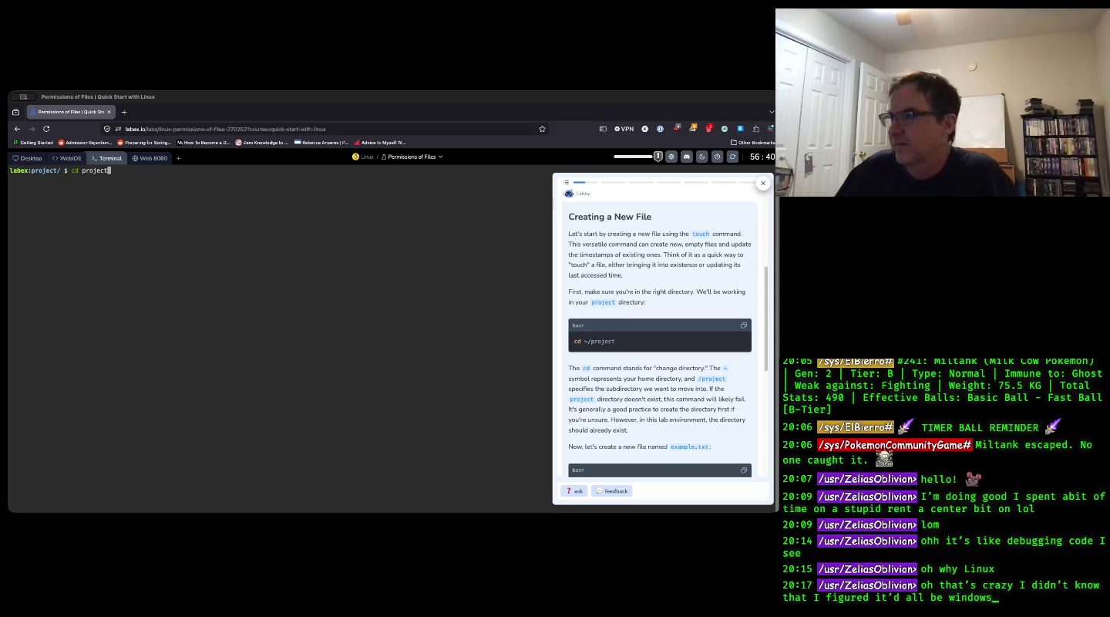
{"action": "key", "text": "BackSpace"}
{"action": "key", "text": "BackSpace"}
{"action": "key", "text": "BackSpace"}
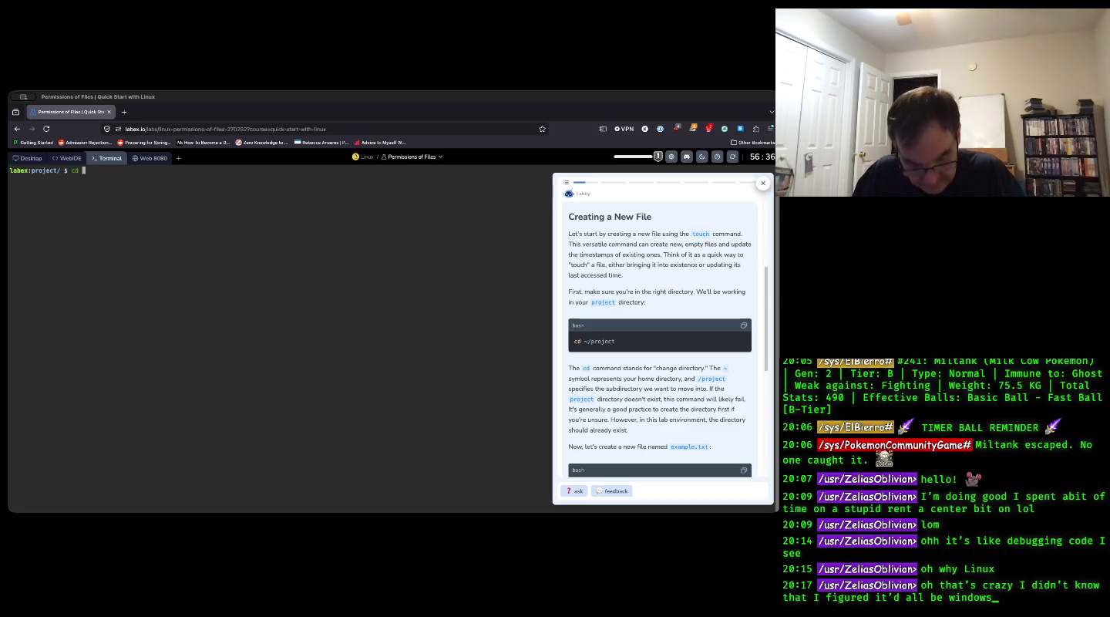
{"action": "type", "text": "~/"}
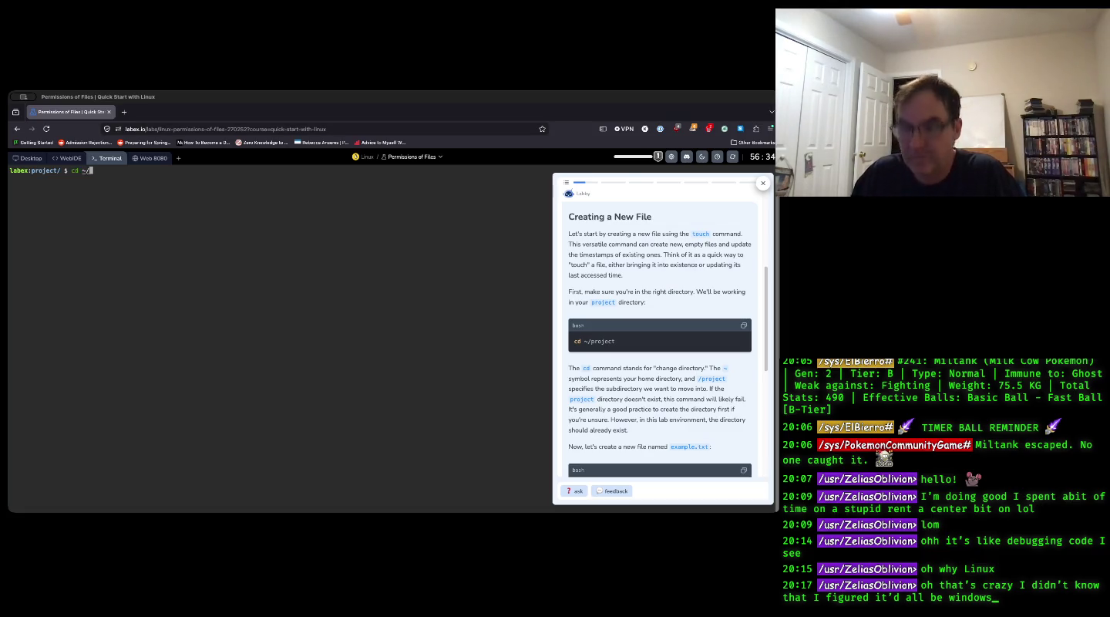
{"action": "type", "text": "project"}
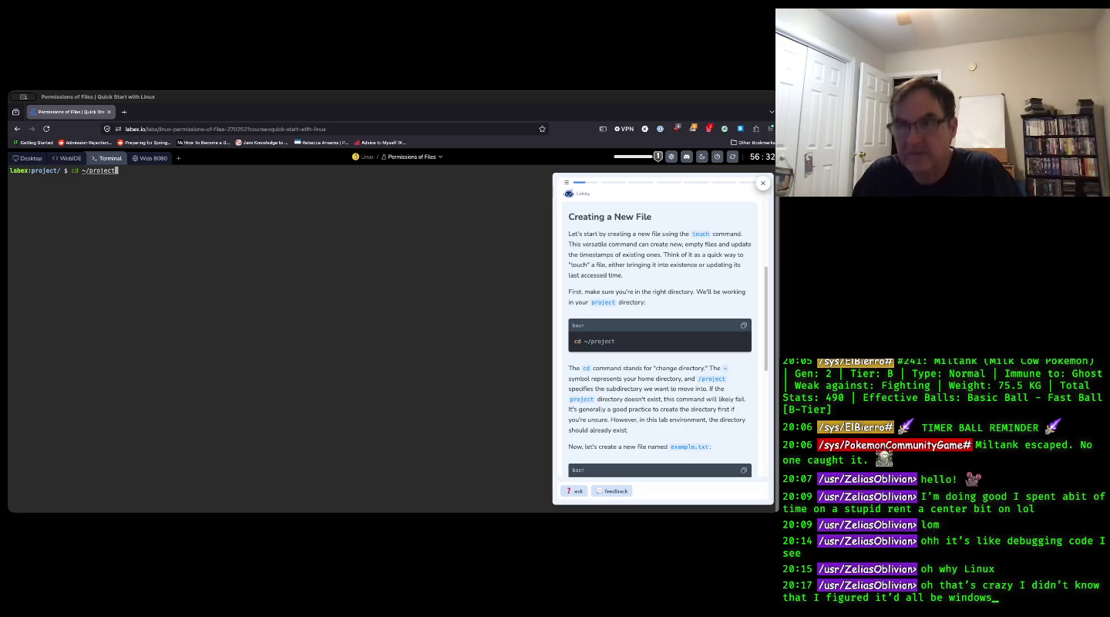
{"action": "key", "text": "Return"}
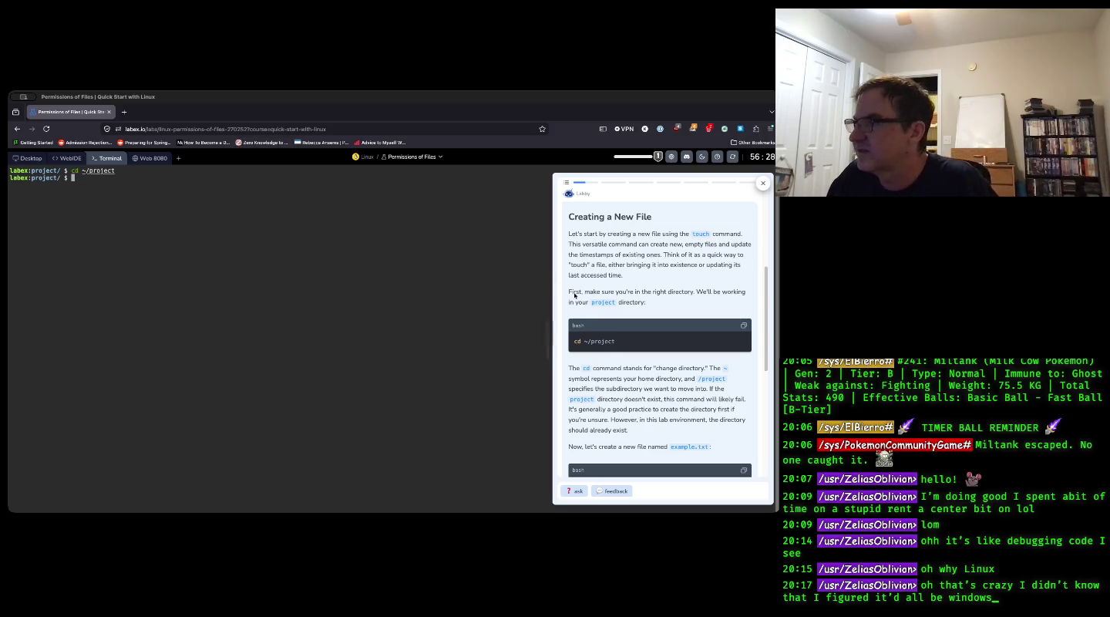
- Create the empty file example.txt with touch example.txt
{"action": "scroll", "coordinate": [622, 387], "scroll_direction": "down", "scroll_amount": 1}
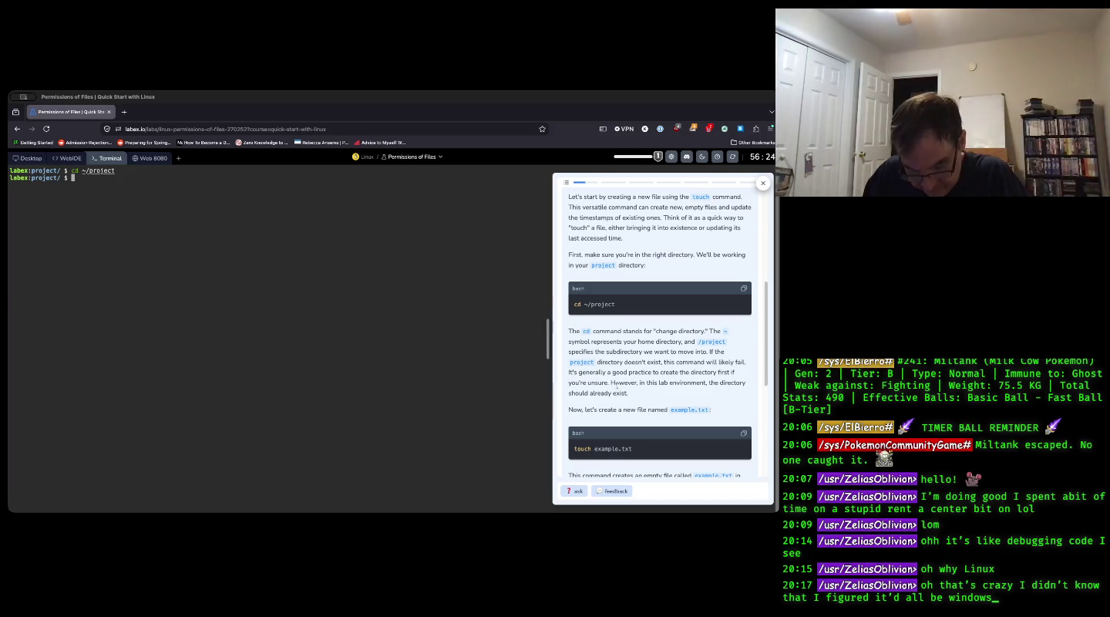
{"action": "type", "text": "touch ex"}
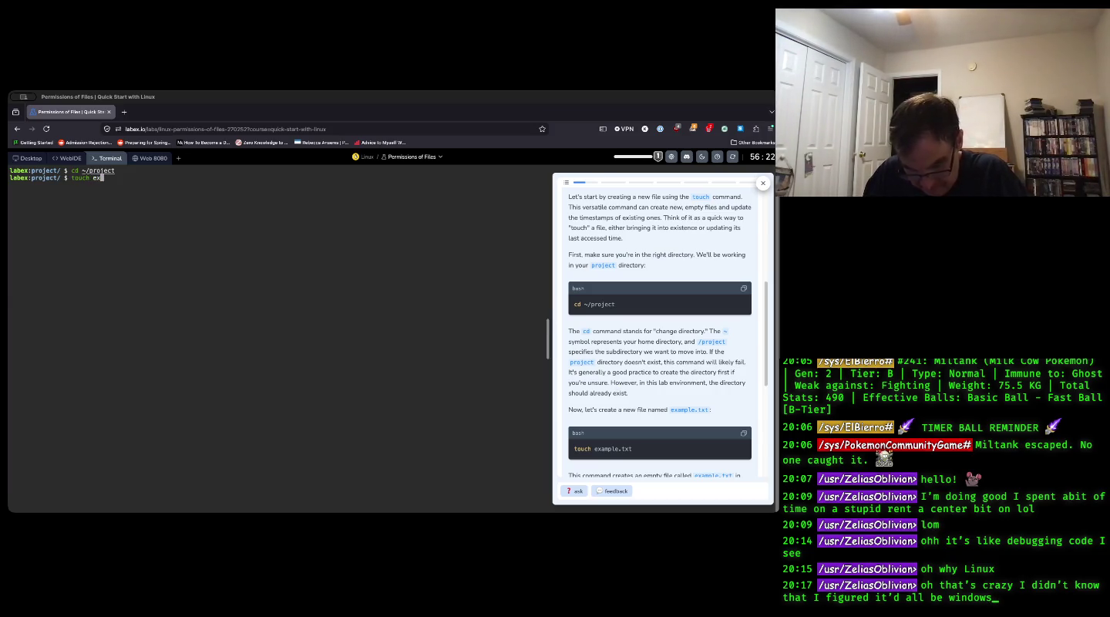
{"action": "type", "text": "ample.txt"}
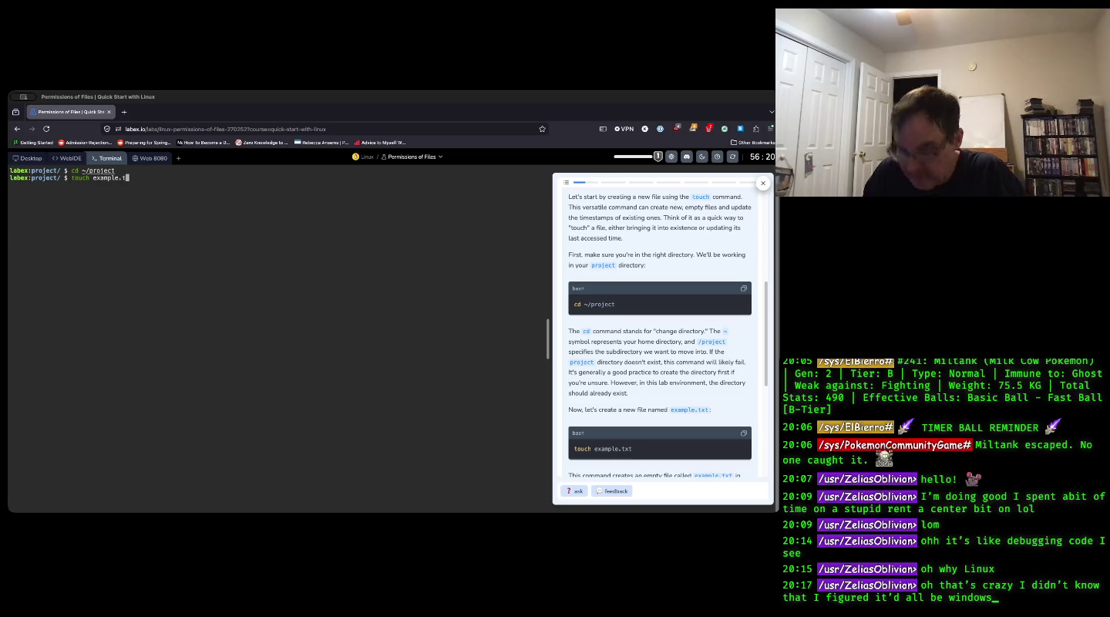
{"action": "key", "text": "Return"}
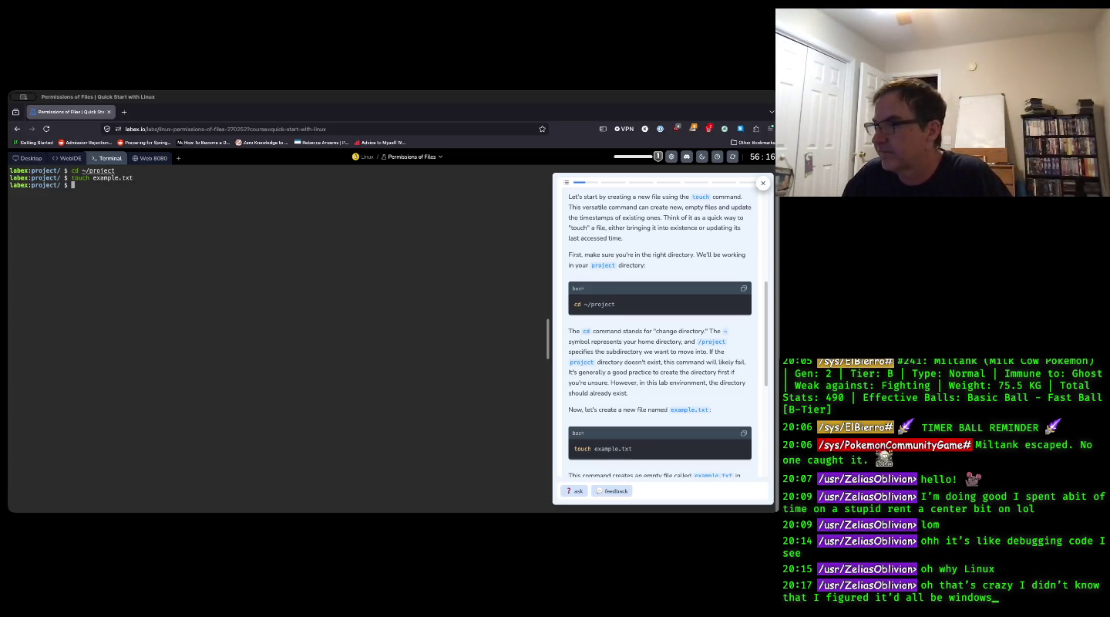
{"action": "scroll", "coordinate": [628, 391], "scroll_direction": "down", "scroll_amount": 3}
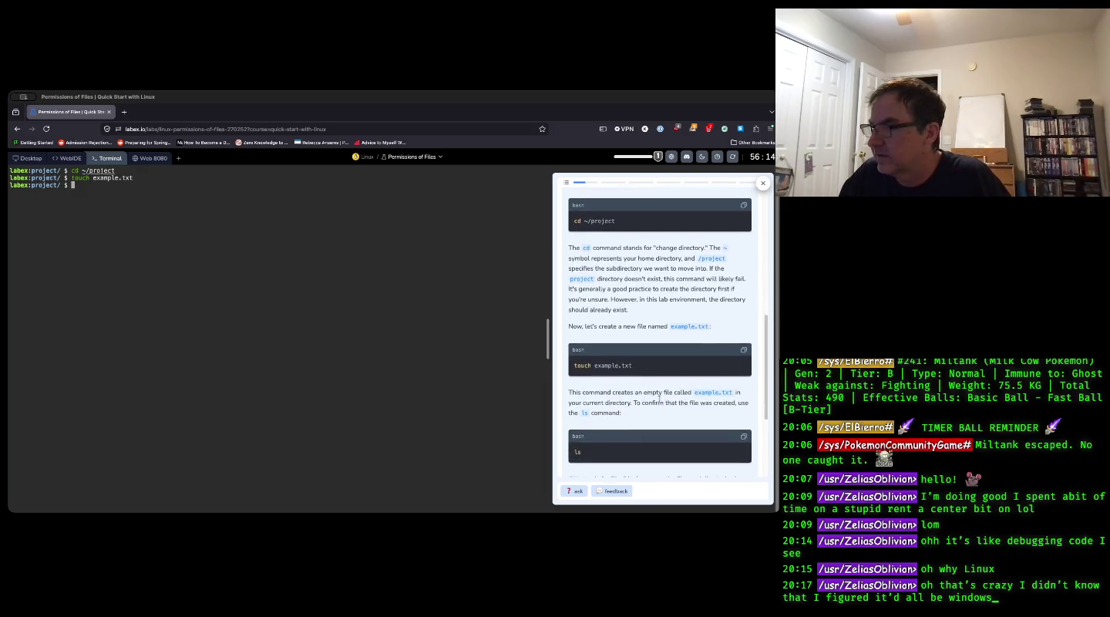
- Run ls to confirm example.txt exists, pass the check, and advance to the ownership step
{"action": "scroll", "coordinate": [659, 401], "scroll_direction": "down", "scroll_amount": 1}
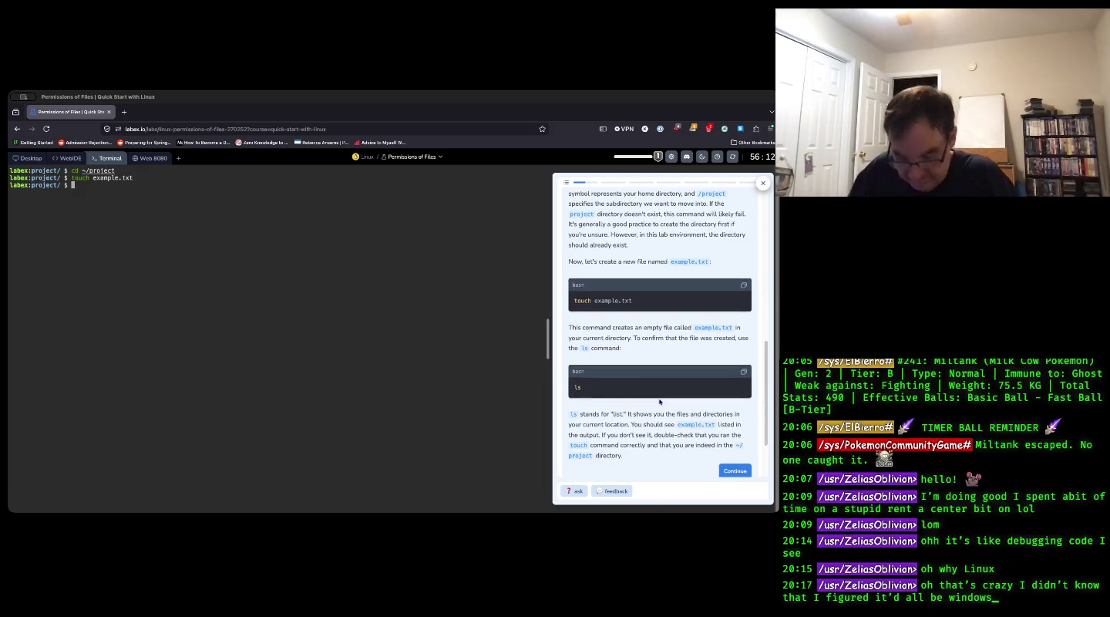
{"action": "type", "text": "ls"}
{"action": "key", "text": "Return"}
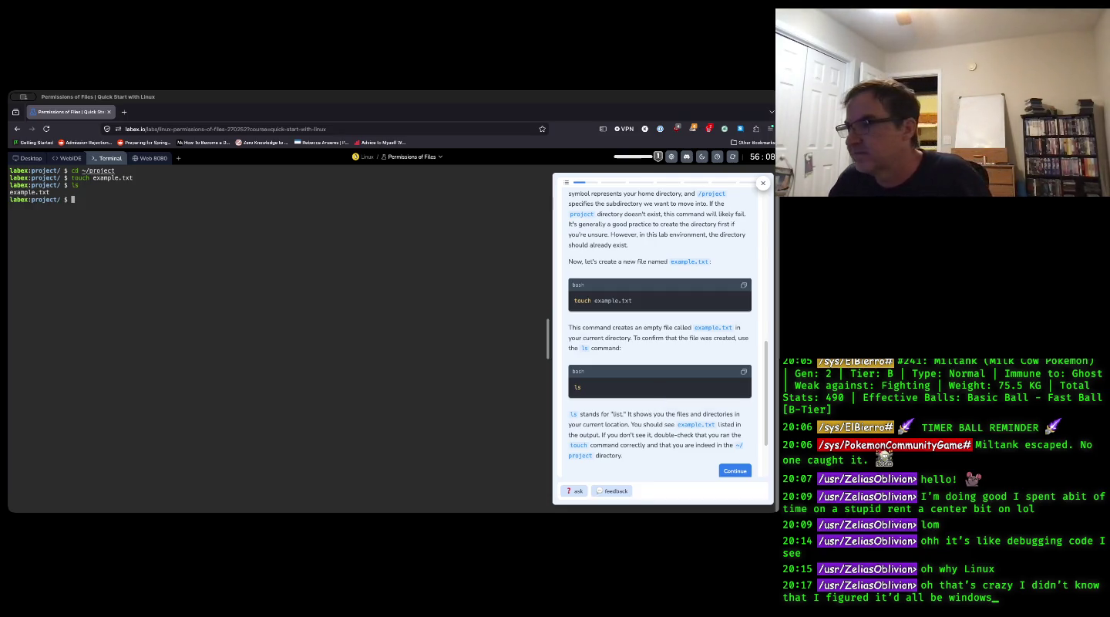
{"action": "scroll", "coordinate": [678, 382], "scroll_direction": "down", "scroll_amount": 2}
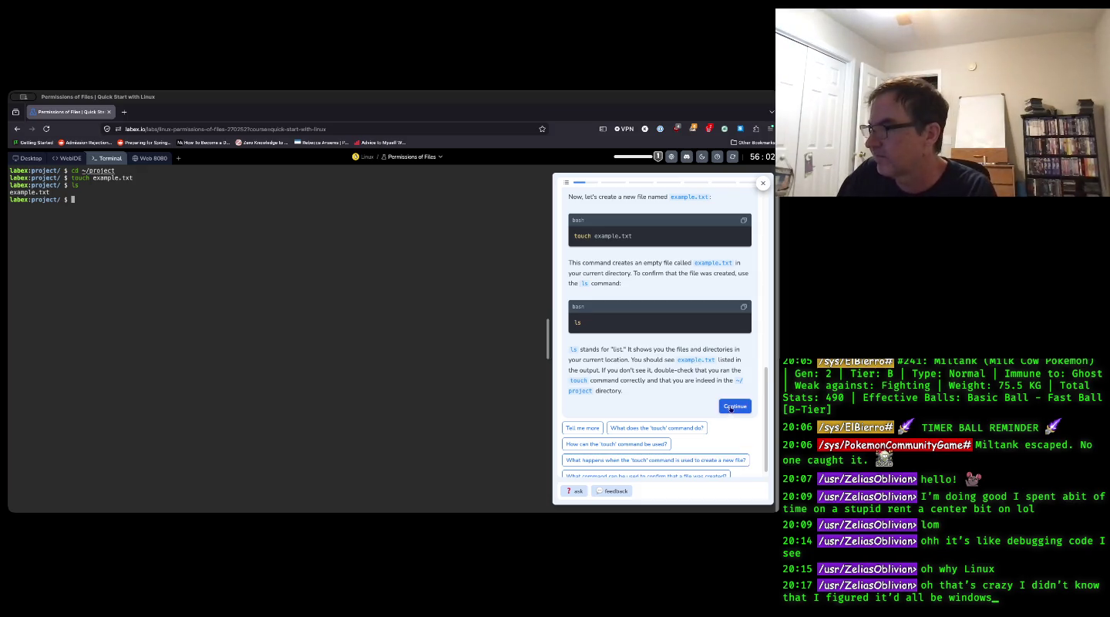
{"action": "scroll", "coordinate": [731, 409], "scroll_direction": "down", "scroll_amount": 1}
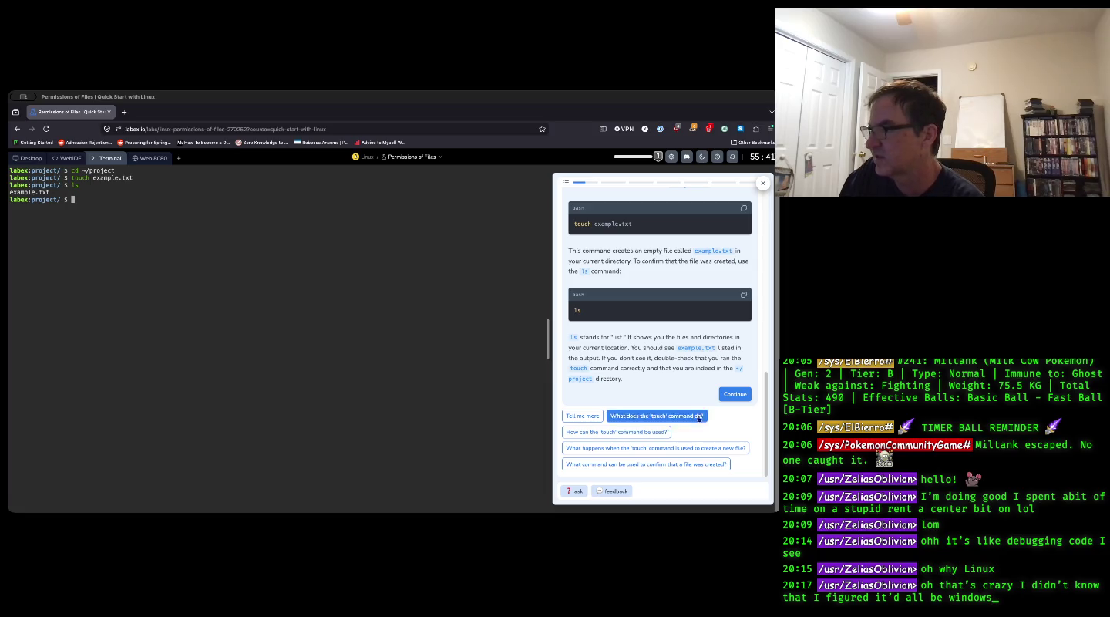
{"action": "scroll", "coordinate": [704, 420], "scroll_direction": "up", "scroll_amount": 1}
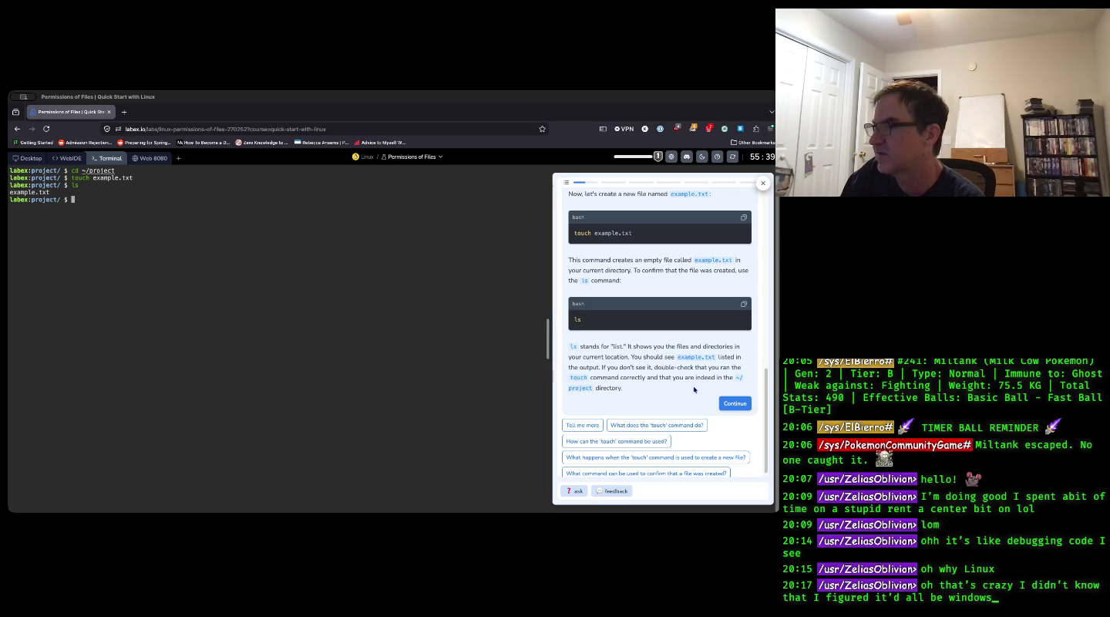
{"action": "left_click", "coordinate": [733, 405]}
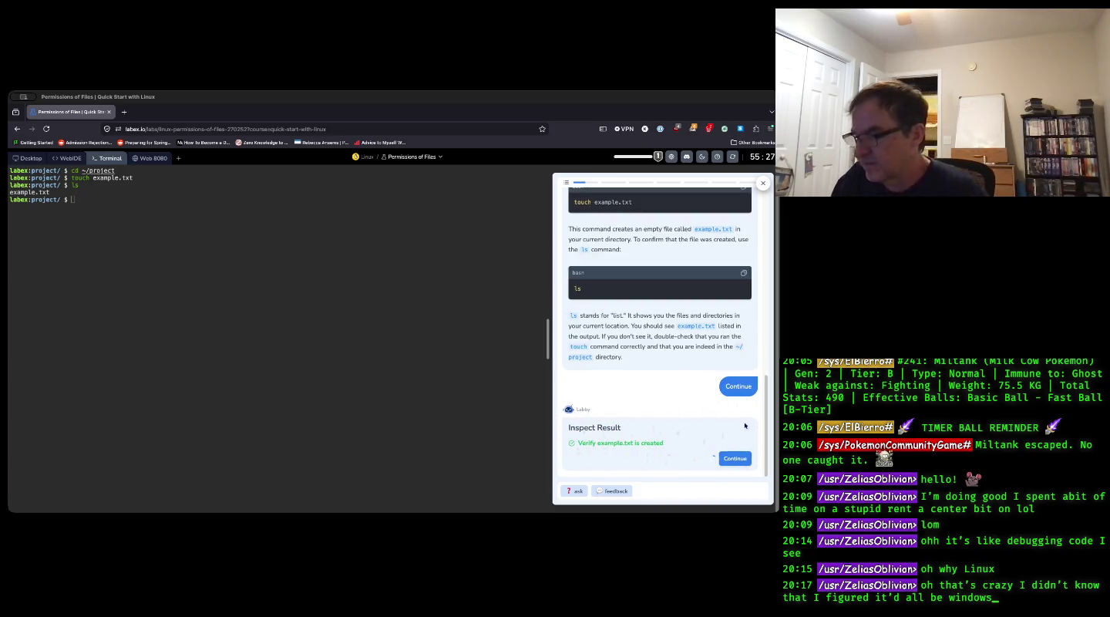
{"action": "left_click", "coordinate": [735, 450]}
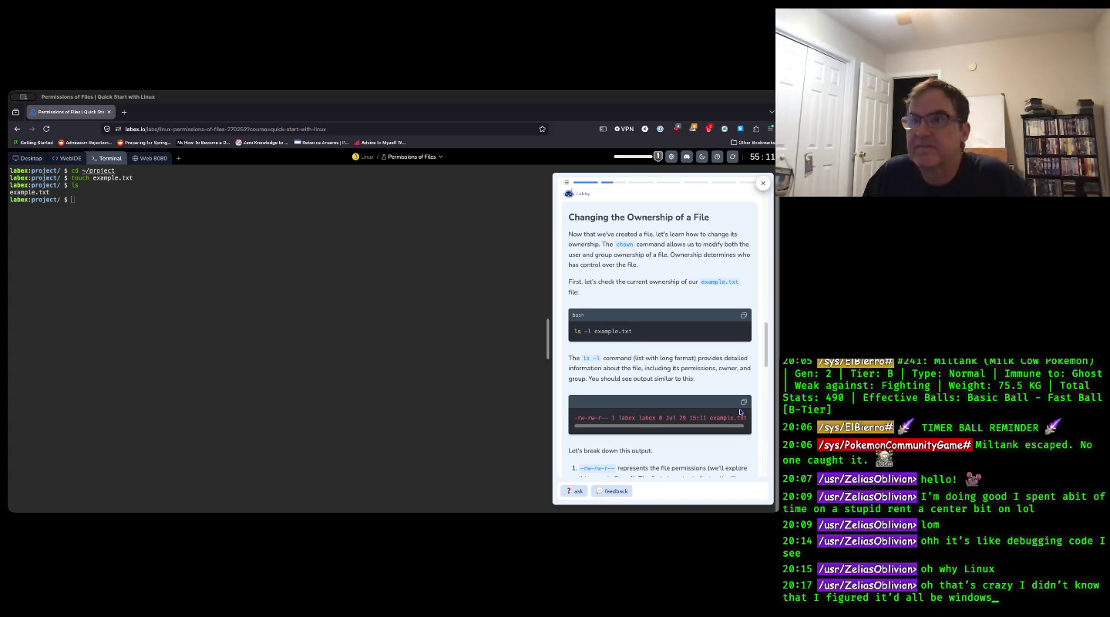
- Run ls -l example.txt to show its -rw-rw-r-- permissions and labex owner and group
{"action": "left_click", "coordinate": [324, 342]}
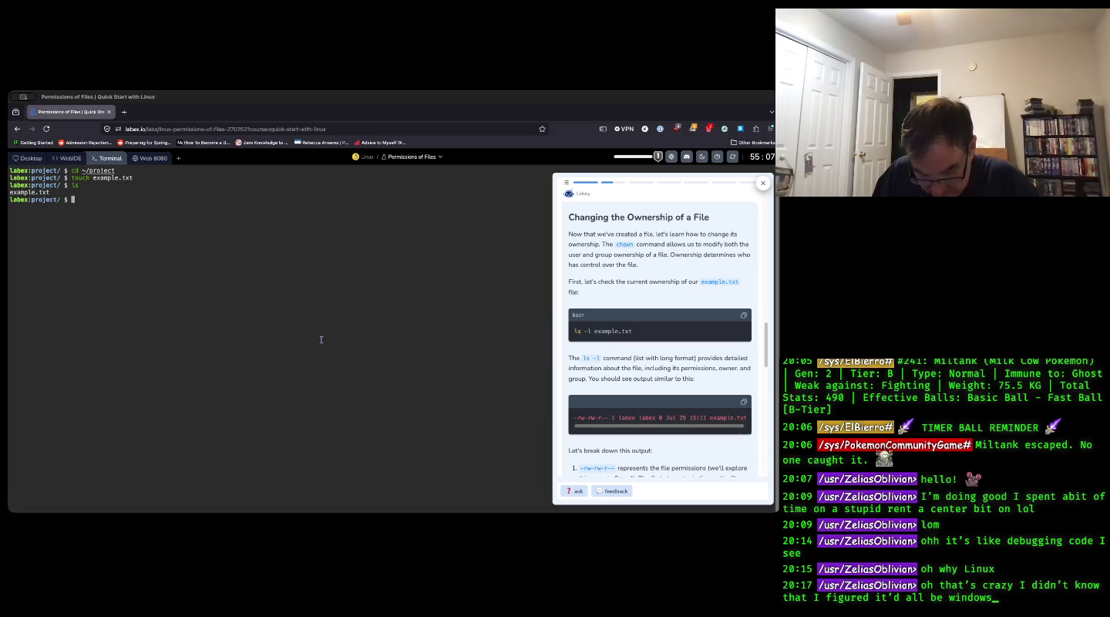
{"action": "type", "text": "ls"}
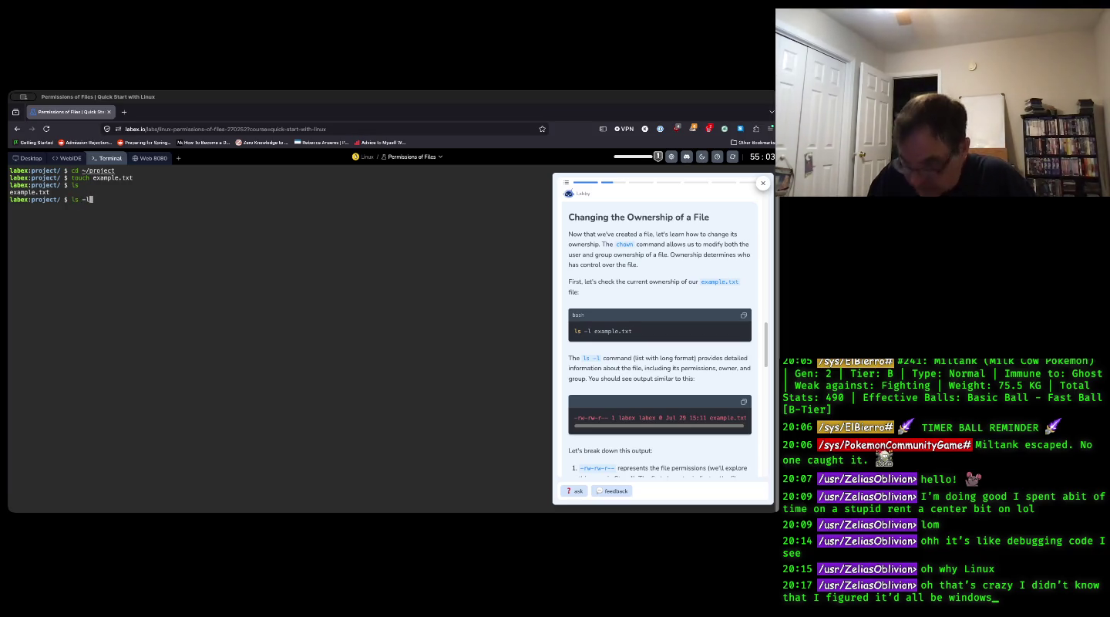
{"action": "type", "text": " -l ex"}
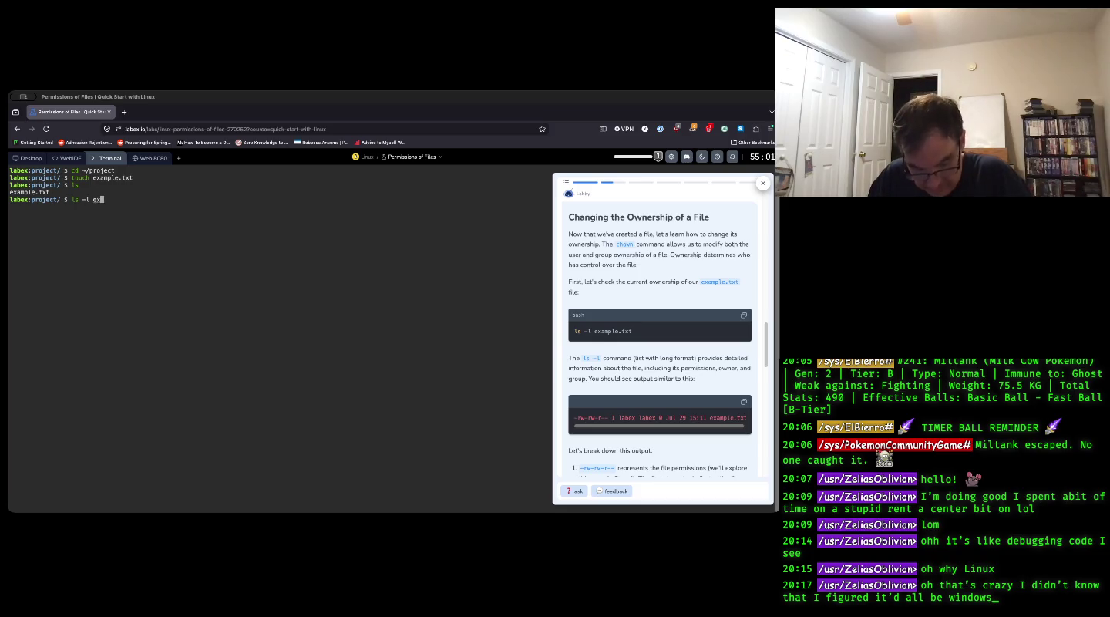
{"action": "key", "text": "Tab"}
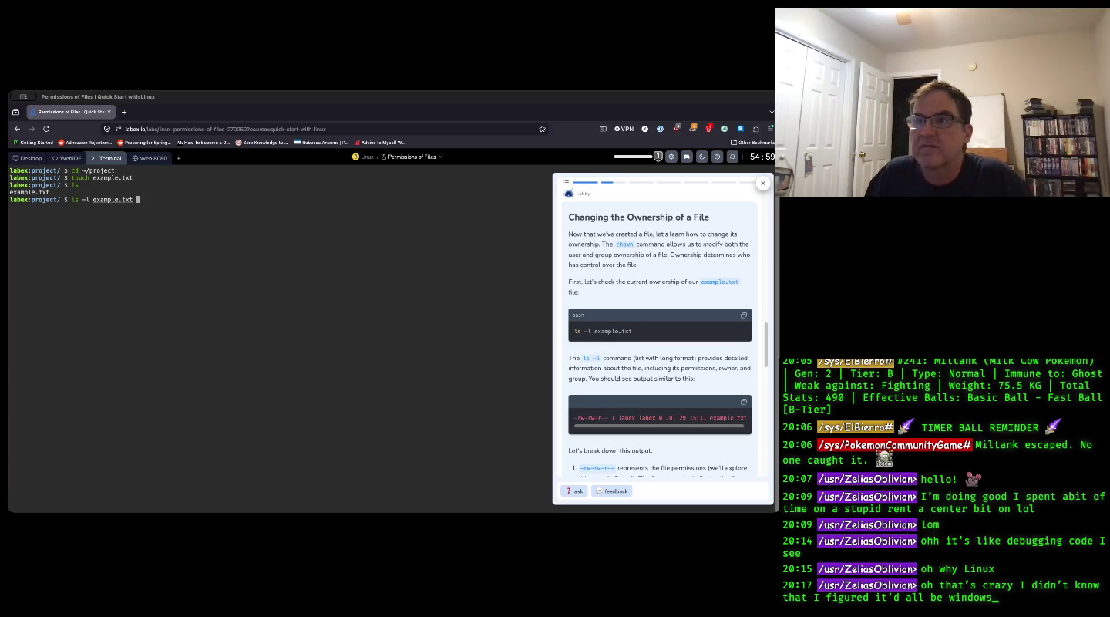
{"action": "key", "text": "Return"}
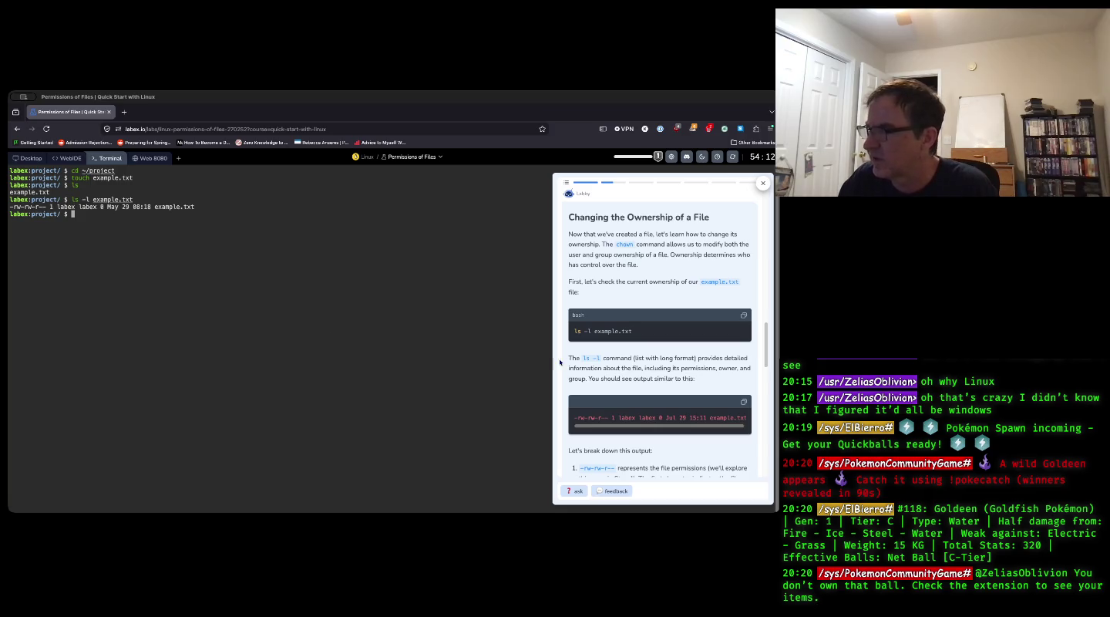
{"action": "scroll", "coordinate": [628, 357], "scroll_direction": "down", "scroll_amount": 2}
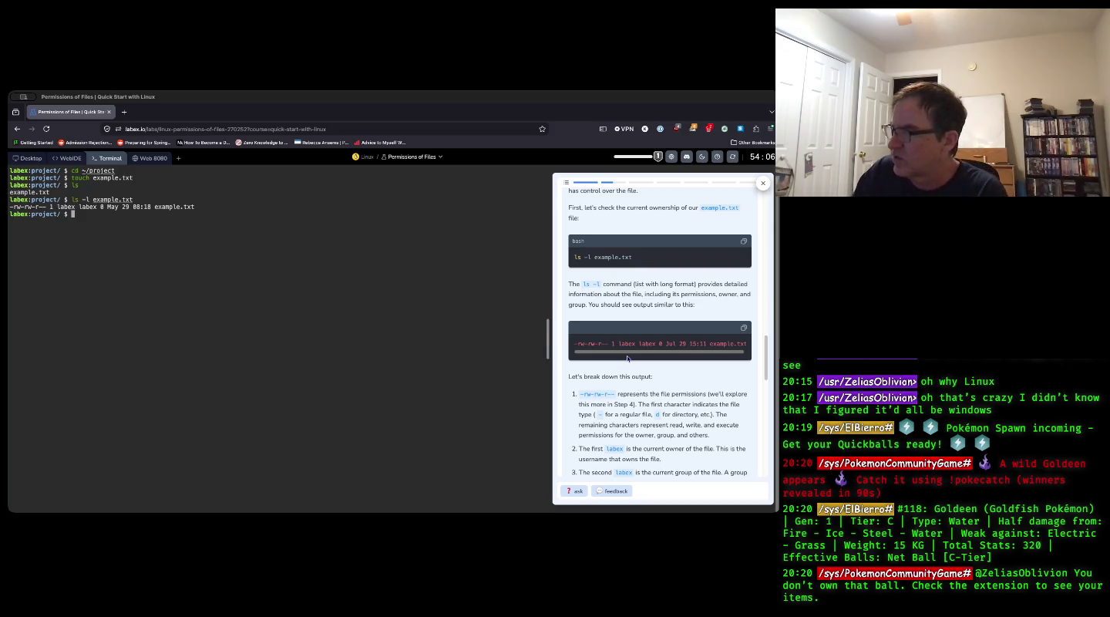
{"action": "scroll", "coordinate": [662, 281], "scroll_direction": "down", "scroll_amount": 1}
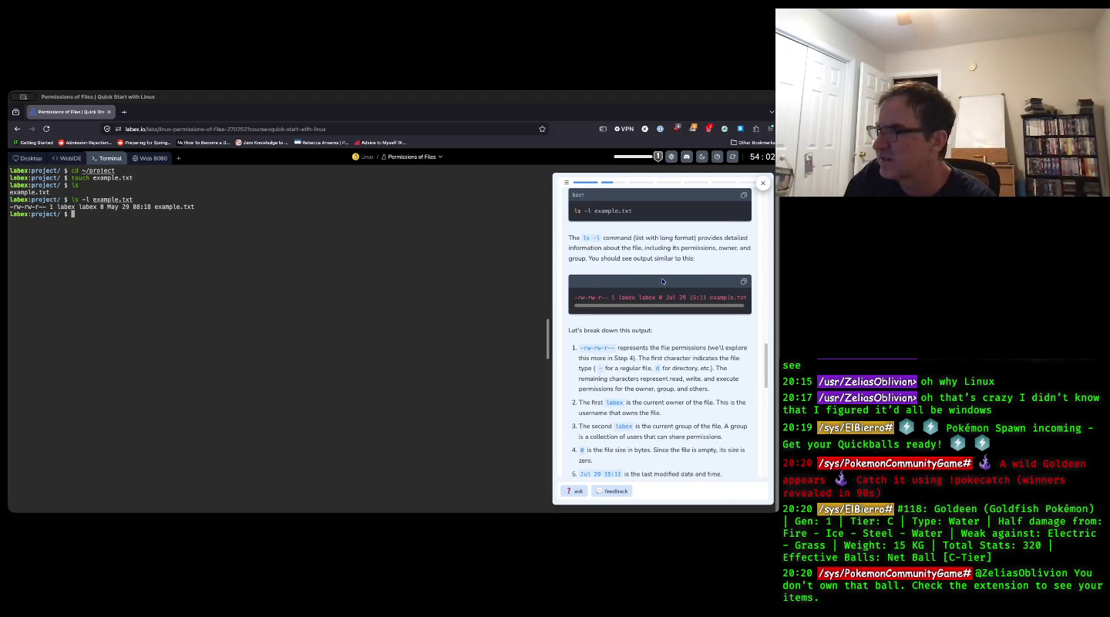
{"action": "scroll", "coordinate": [661, 279], "scroll_direction": "down", "scroll_amount": 1}
{"action": "scroll", "coordinate": [661, 279], "scroll_direction": "down", "scroll_amount": 1}
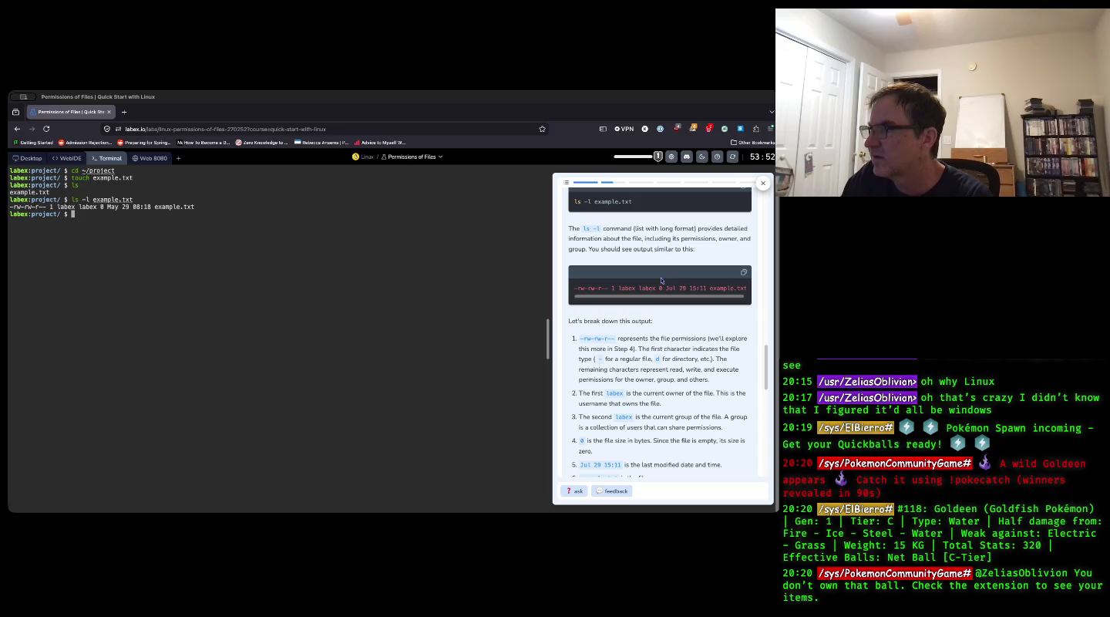
{"action": "scroll", "coordinate": [661, 279], "scroll_direction": "down", "scroll_amount": 2}
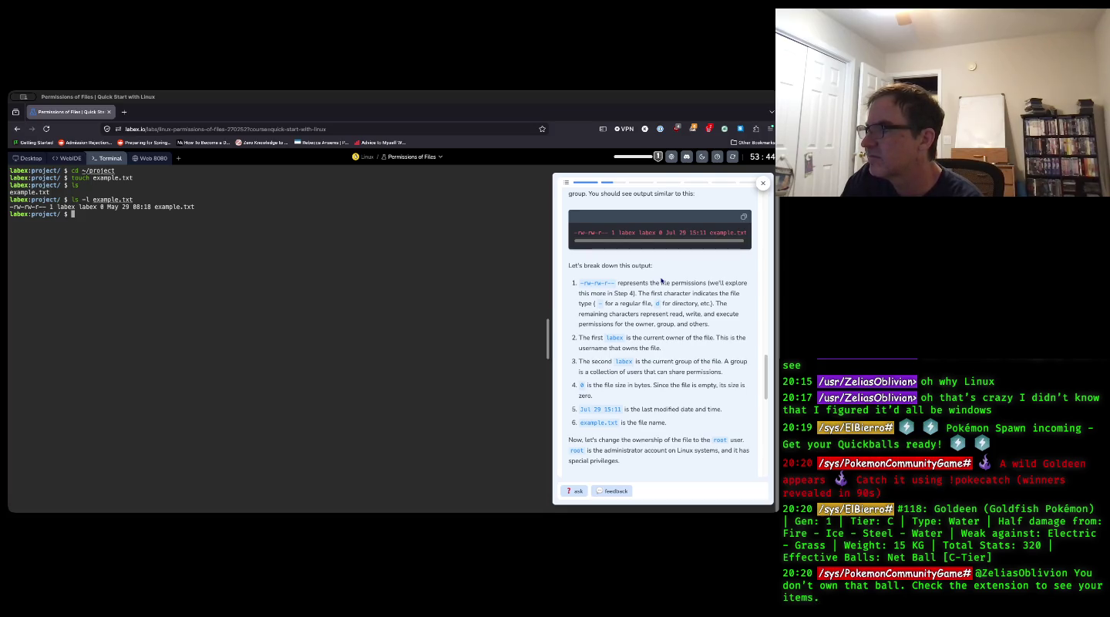
{"action": "scroll", "coordinate": [661, 280], "scroll_direction": "down", "scroll_amount": 3}
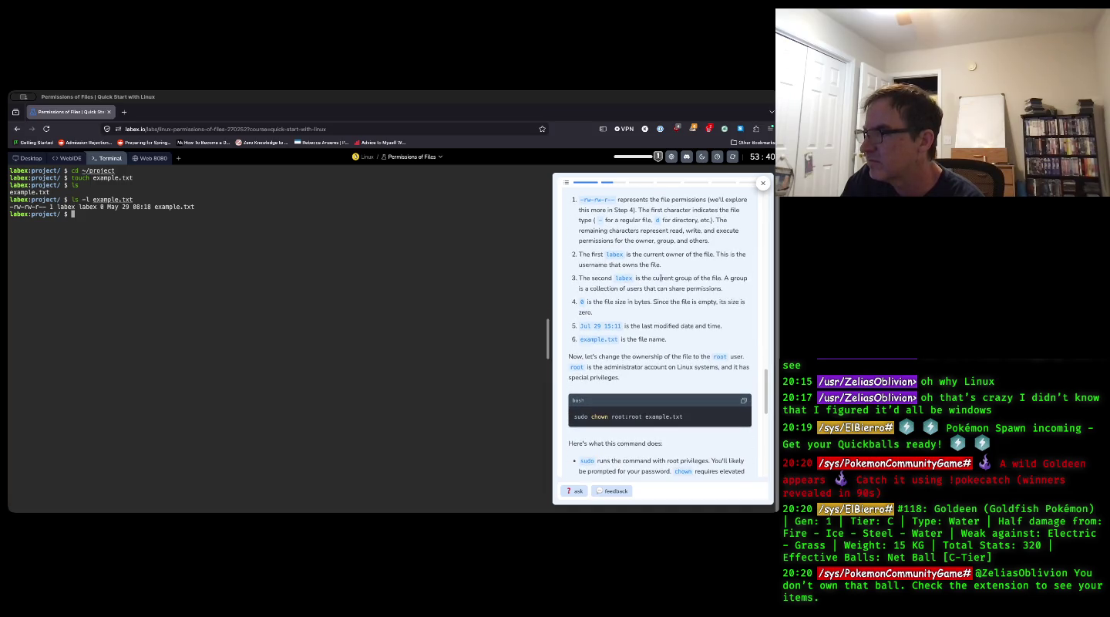
{"action": "scroll", "coordinate": [661, 277], "scroll_direction": "down", "scroll_amount": 3}
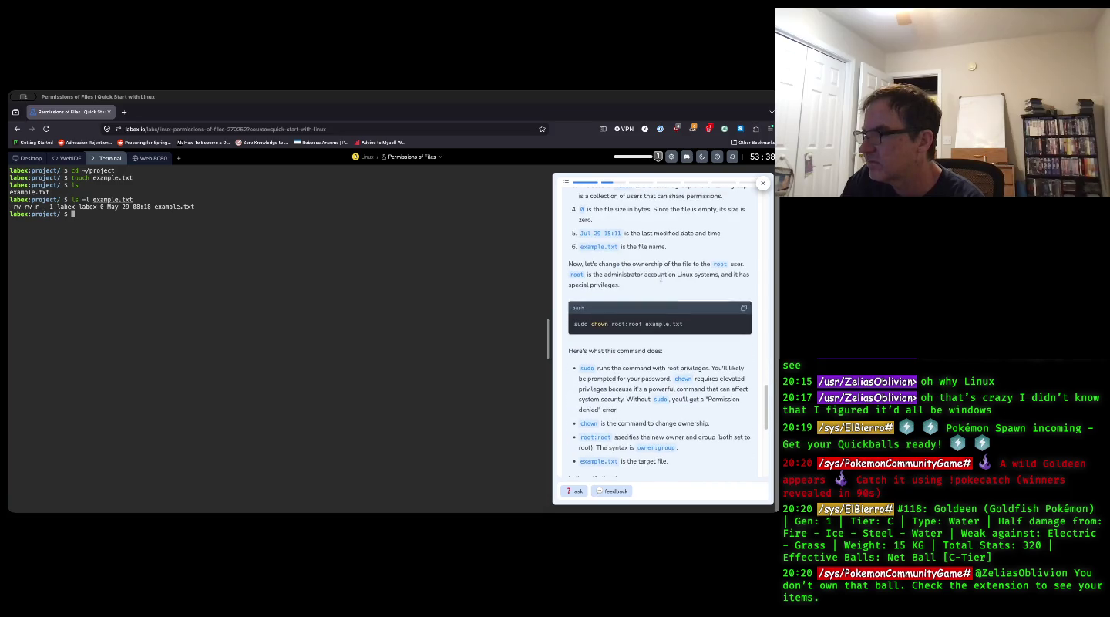
{"action": "scroll", "coordinate": [661, 279], "scroll_direction": "down", "scroll_amount": 6}
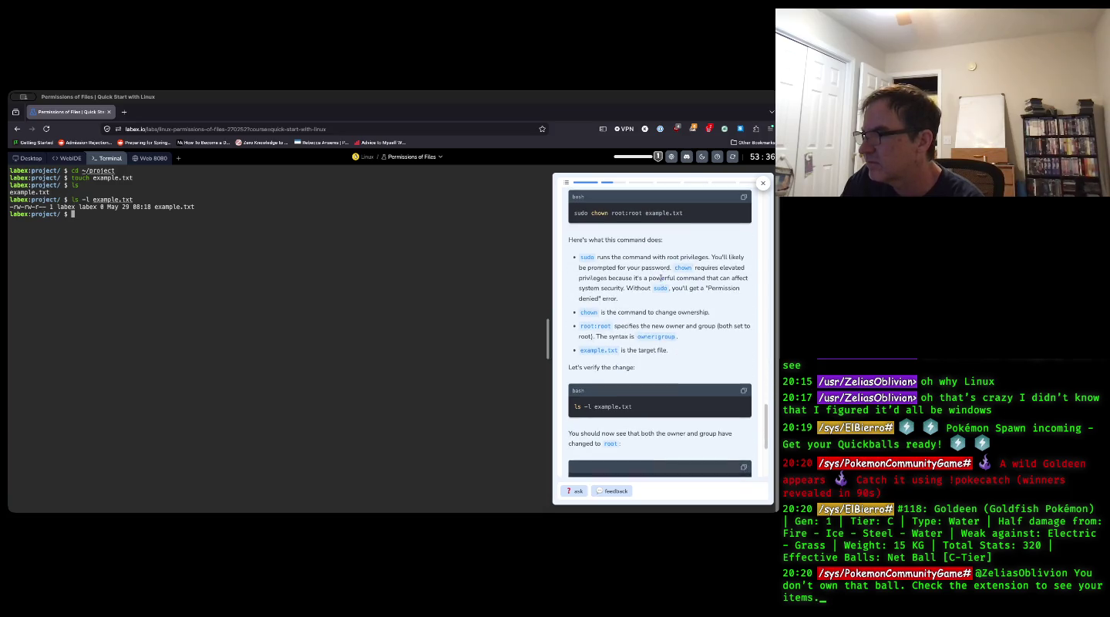
{"action": "scroll", "coordinate": [660, 281], "scroll_direction": "up", "scroll_amount": 12}
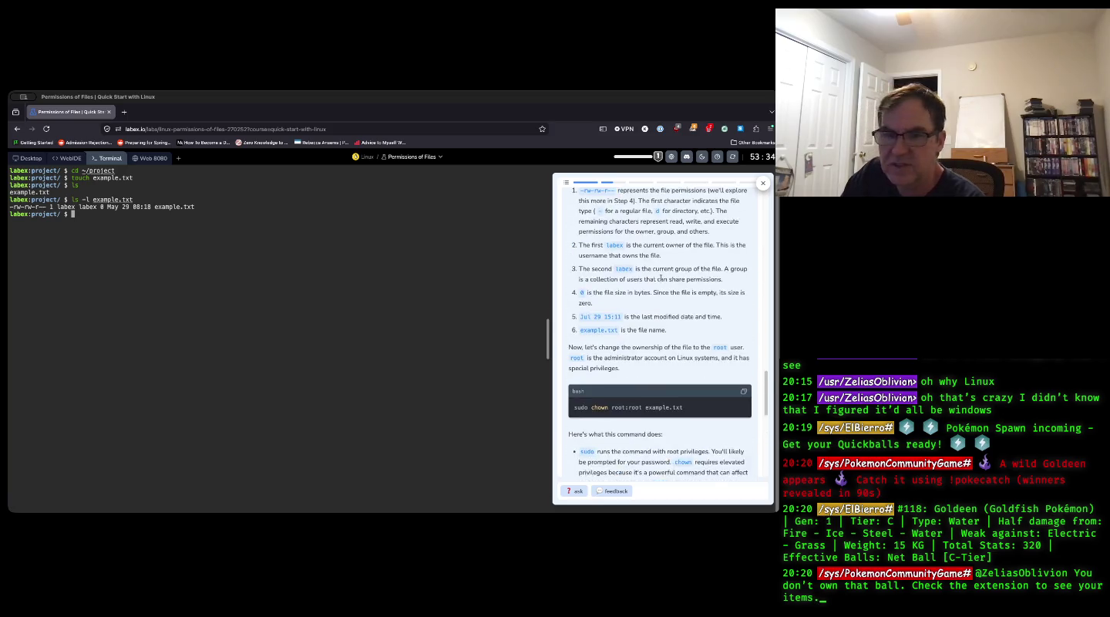
{"action": "scroll", "coordinate": [660, 280], "scroll_direction": "up", "scroll_amount": 1}
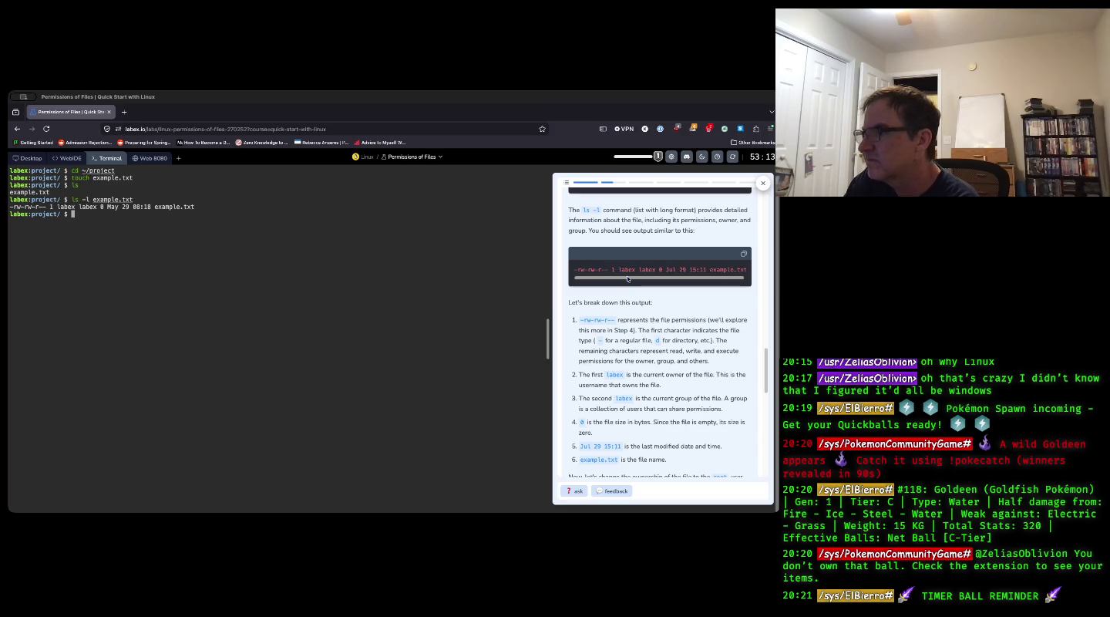
{"action": "scroll", "coordinate": [627, 278], "scroll_direction": "down", "scroll_amount": 3}
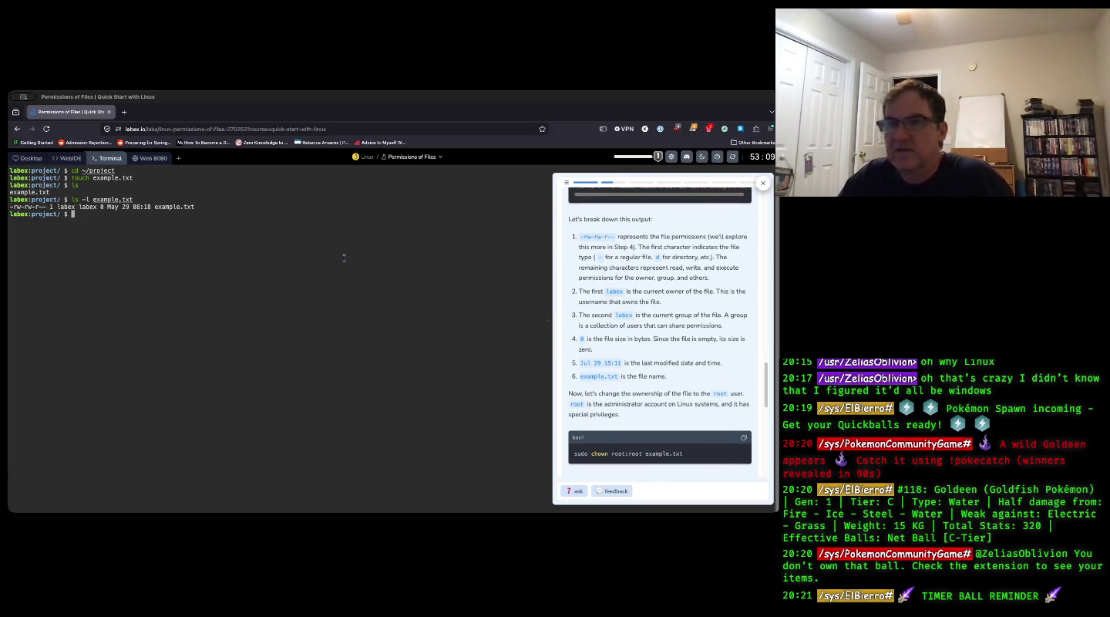
{"action": "type", "text": "sudo chown "}
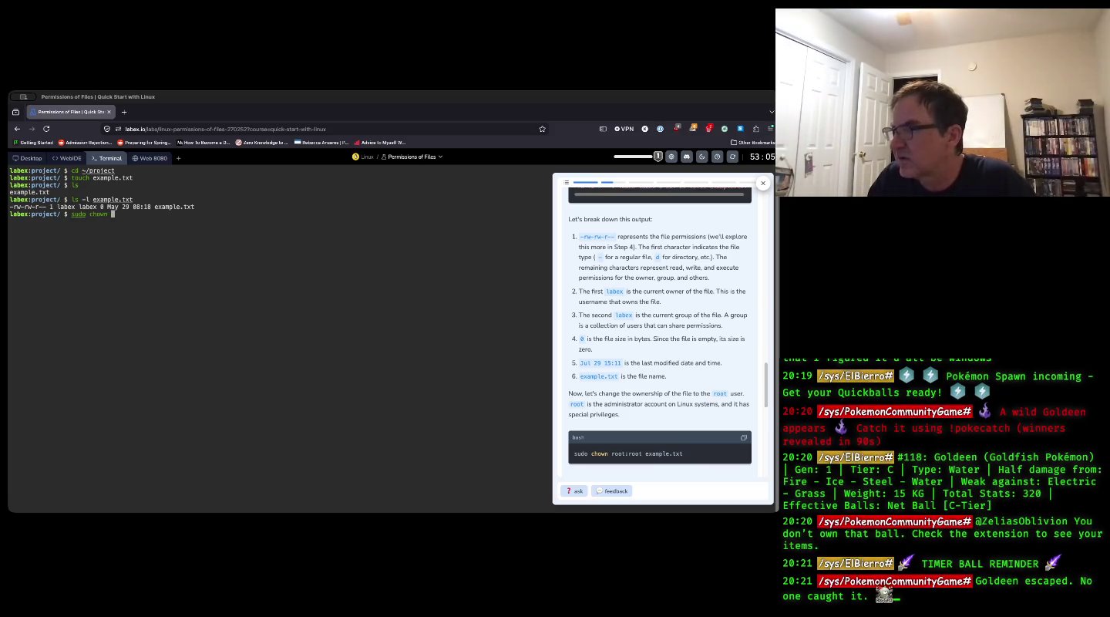
{"action": "type", "text": "root"}
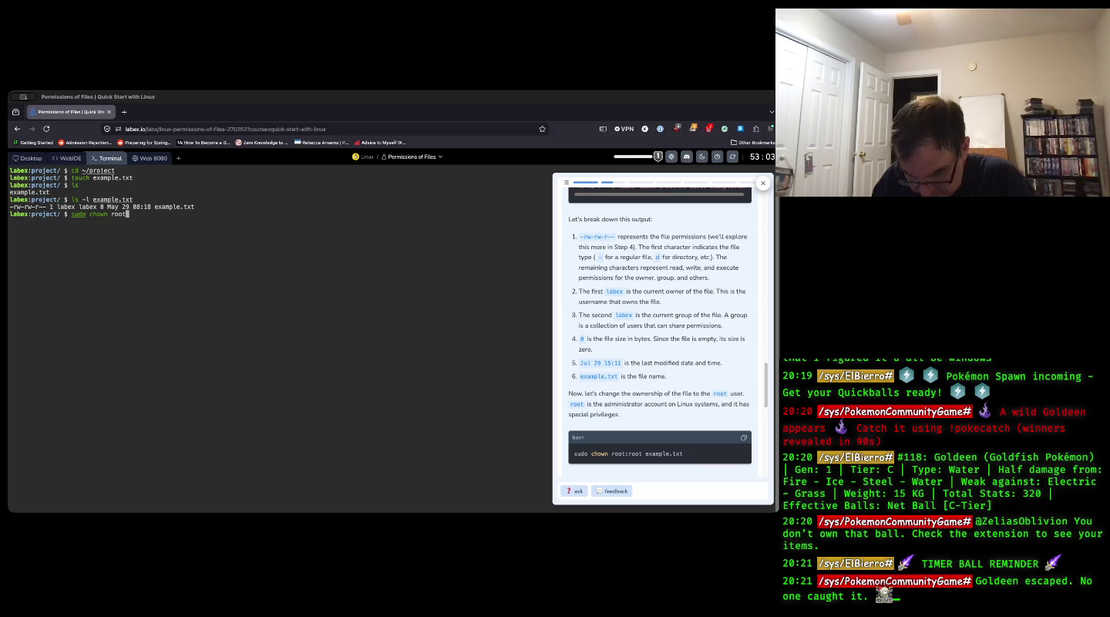
{"action": "type", "text": ":root"}
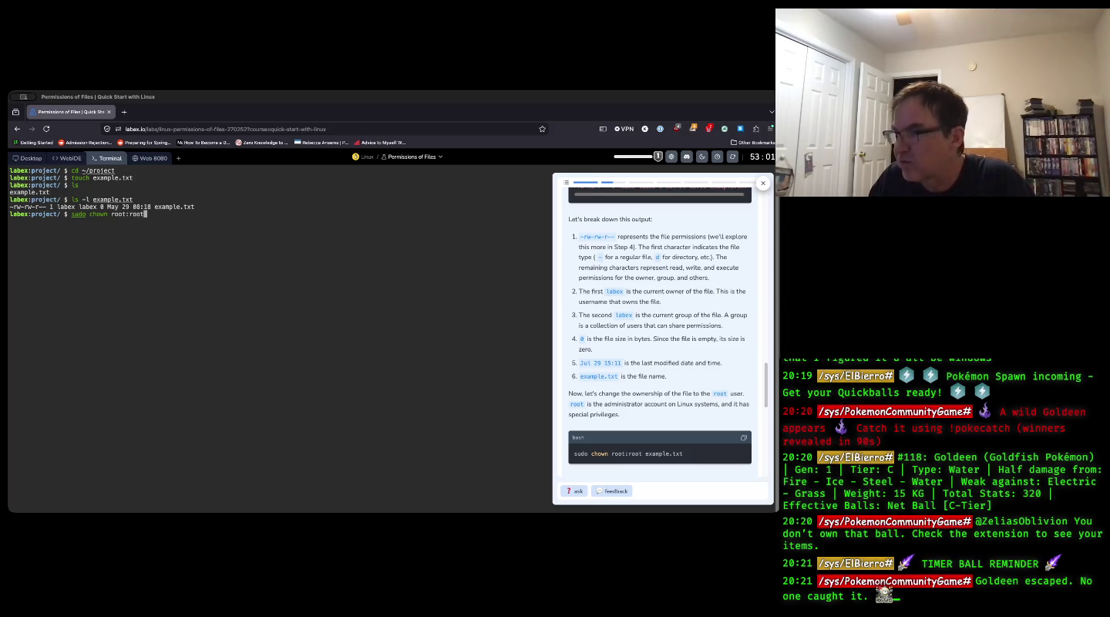
{"action": "type", "text": " ex"}
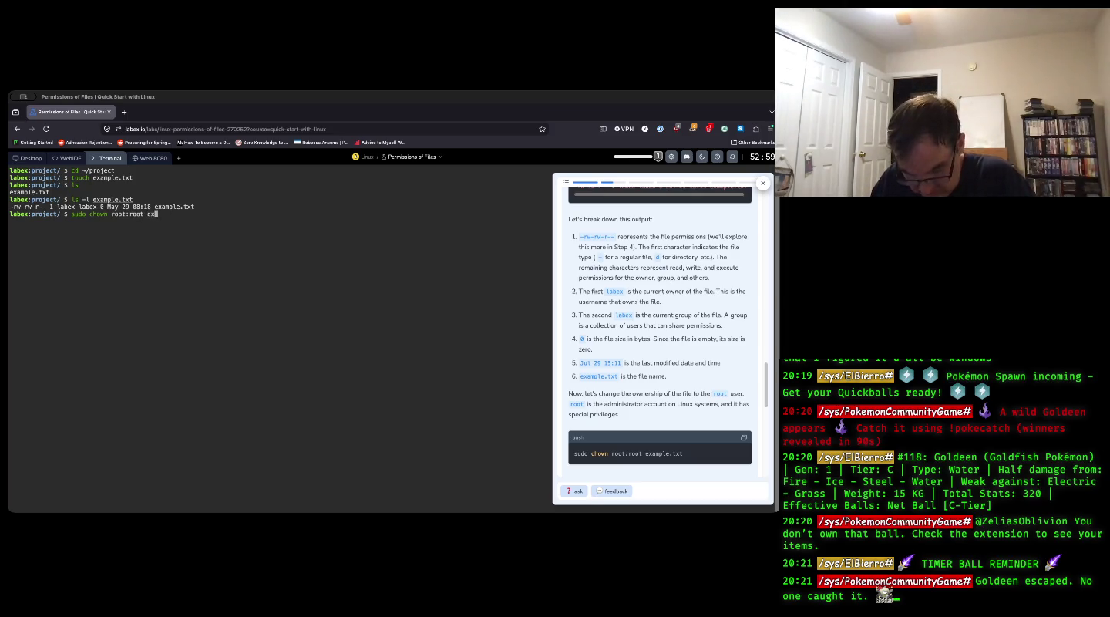
{"action": "type", "text": "ample.txt"}
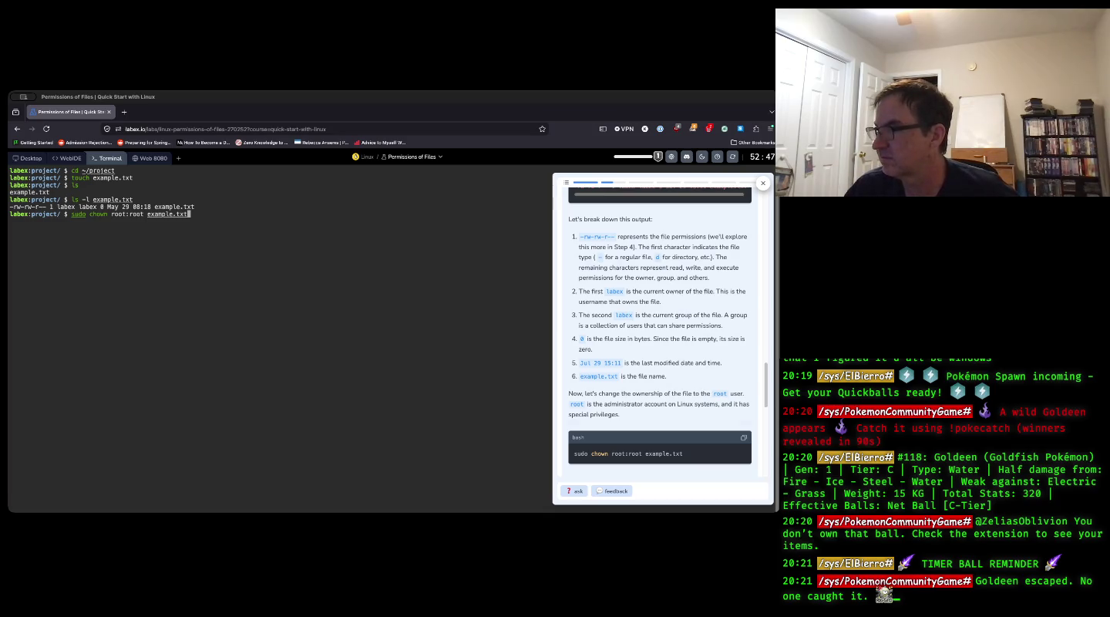
- Run sudo chown root:root example.txt so root owns the file and its group
{"action": "scroll", "coordinate": [661, 320], "scroll_direction": "down", "scroll_amount": 2}
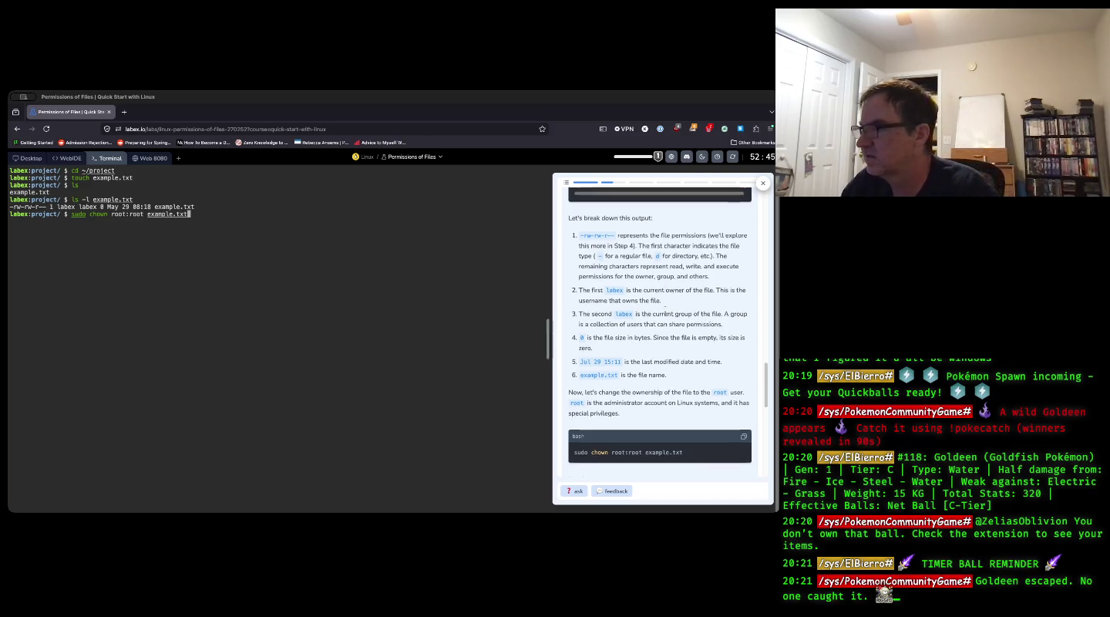
{"action": "scroll", "coordinate": [661, 320], "scroll_direction": "down", "scroll_amount": 1}
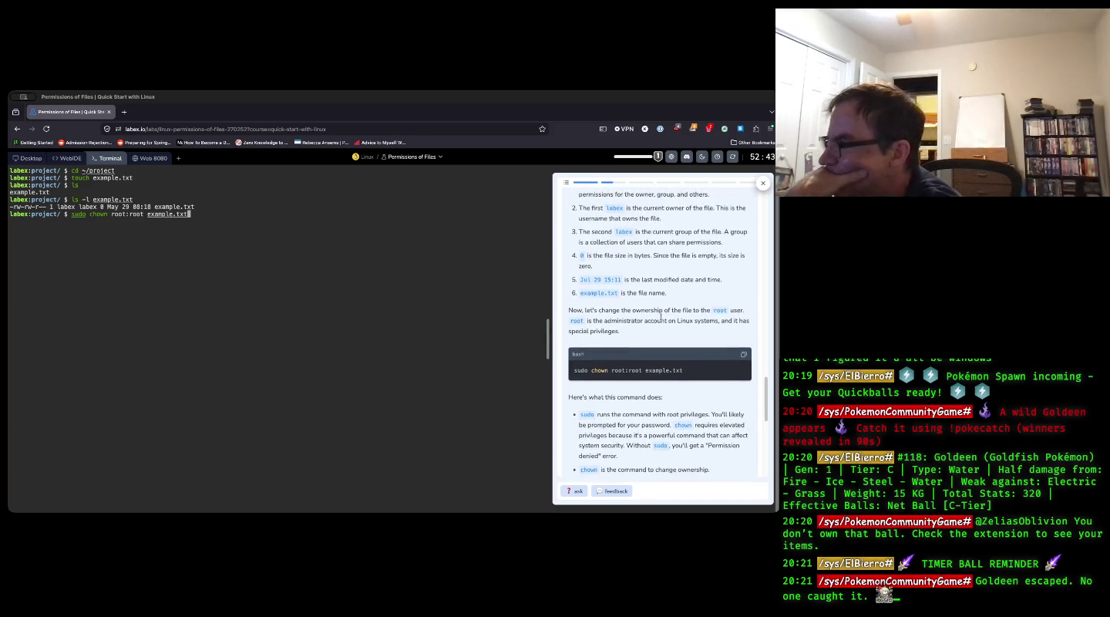
{"action": "scroll", "coordinate": [661, 317], "scroll_direction": "down", "scroll_amount": 3}
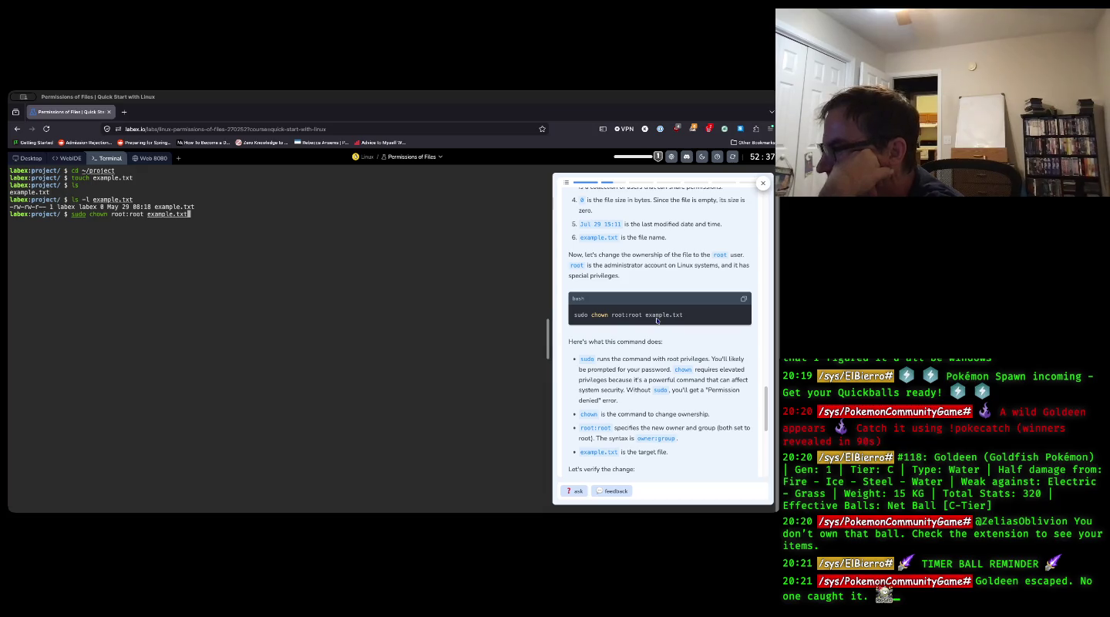
{"action": "scroll", "coordinate": [657, 320], "scroll_direction": "down", "scroll_amount": 2}
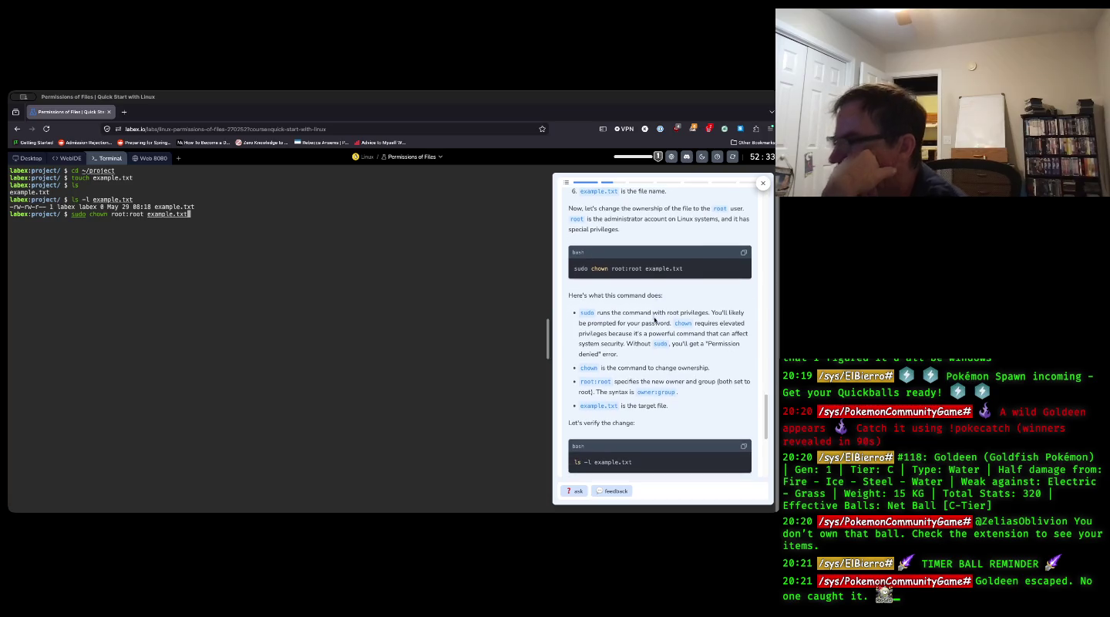
{"action": "scroll", "coordinate": [656, 319], "scroll_direction": "up", "scroll_amount": 1}
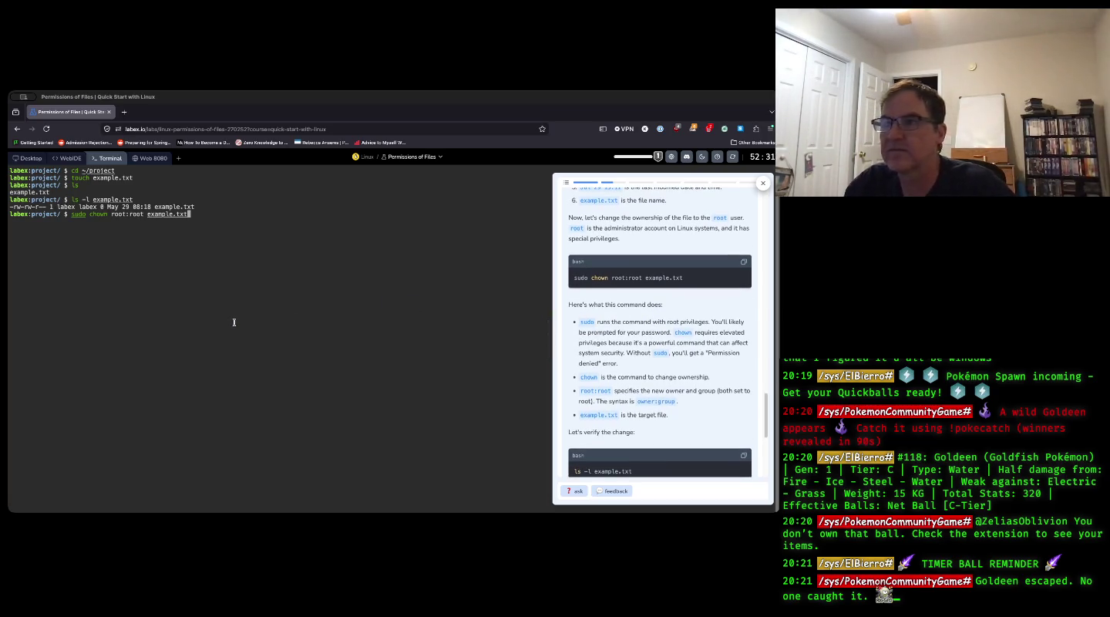
{"action": "key", "text": "Return"}
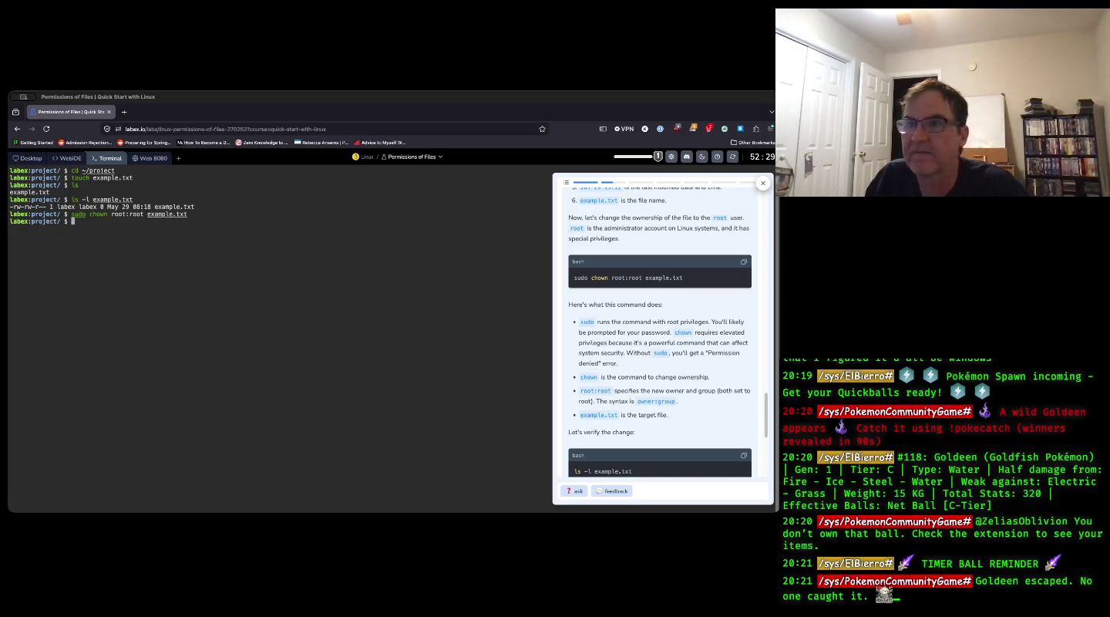
{"action": "type", "text": "ls -"}
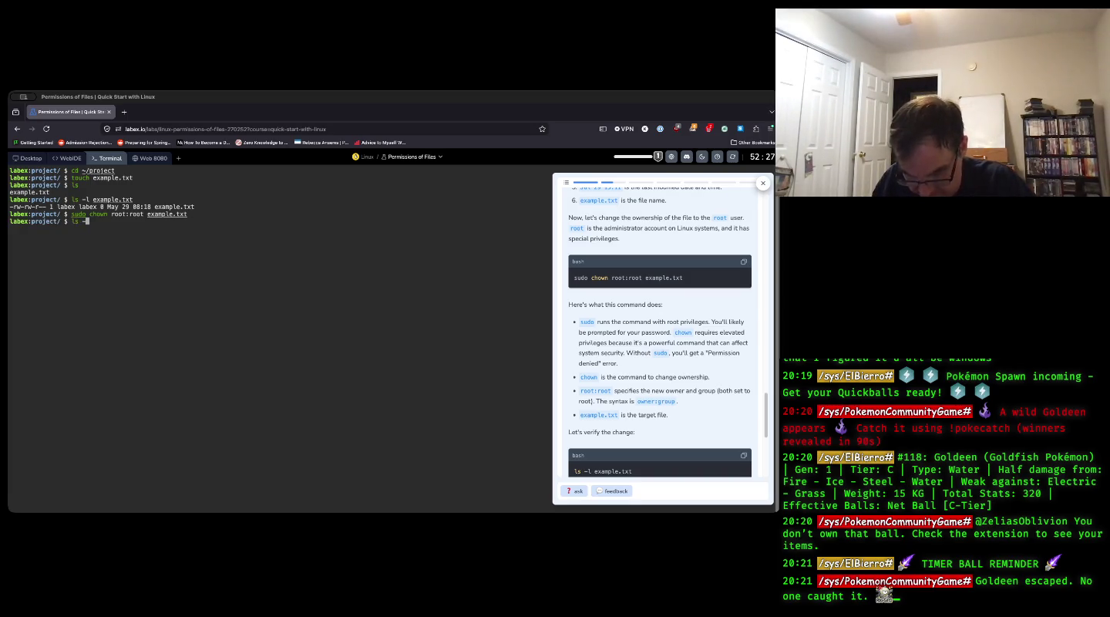
{"action": "type", "text": "l example.txt"}
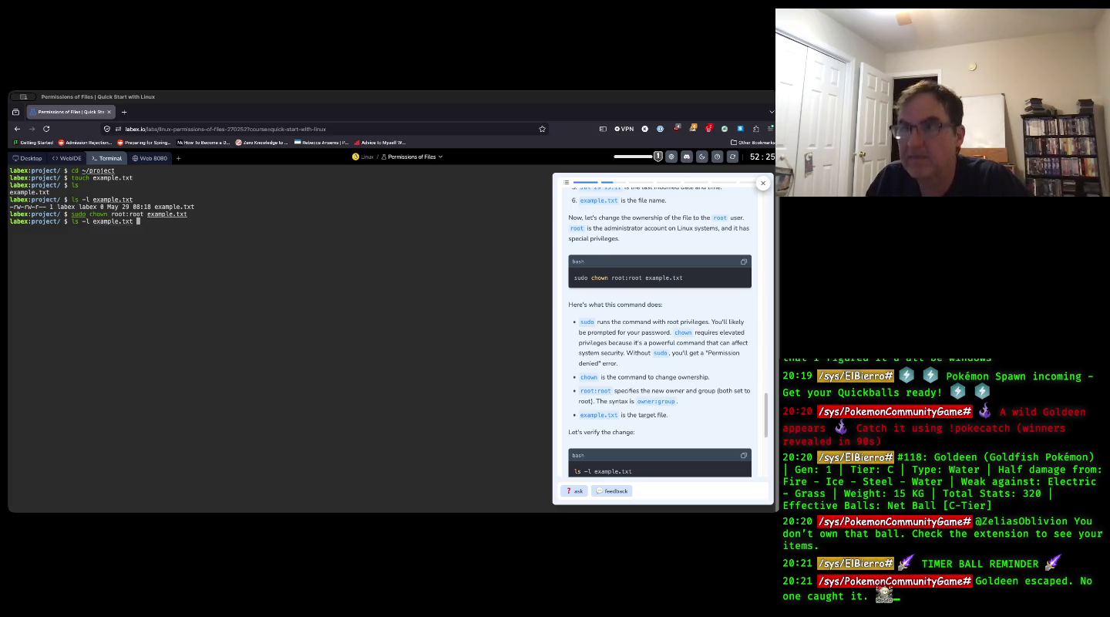
{"action": "key", "text": "Return"}
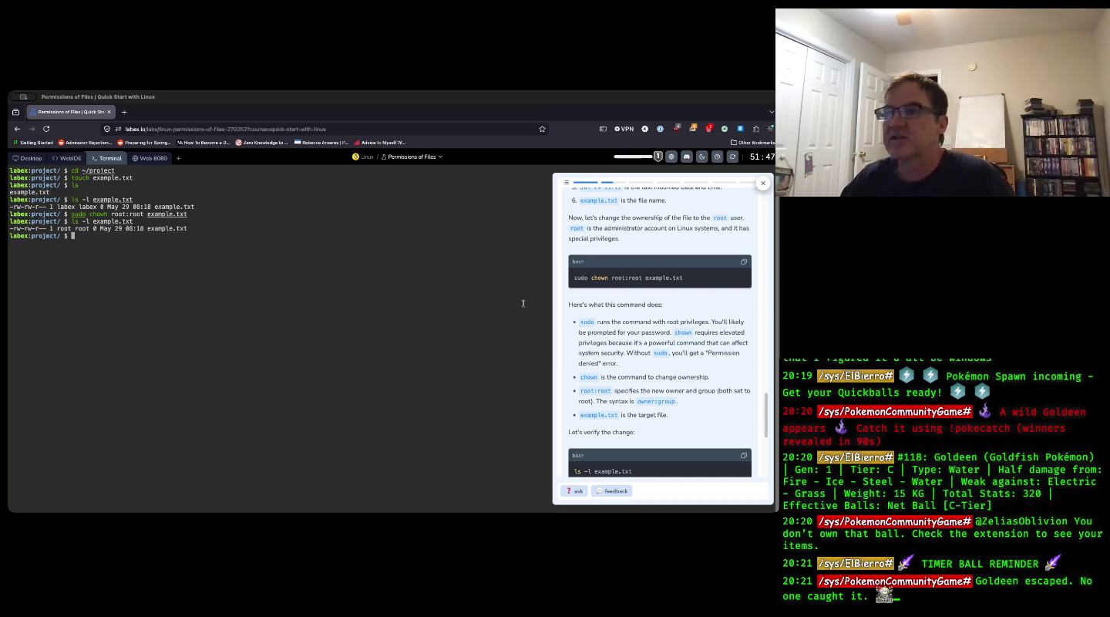
{"action": "scroll", "coordinate": [681, 379], "scroll_direction": "down", "scroll_amount": 3}
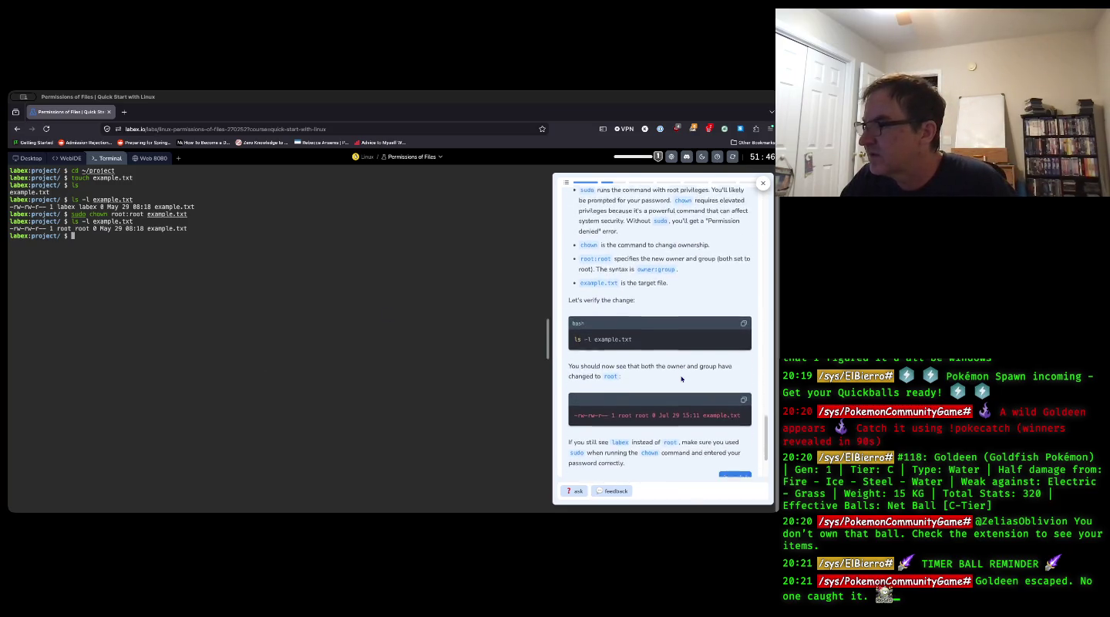
{"action": "scroll", "coordinate": [681, 378], "scroll_direction": "down", "scroll_amount": 1}
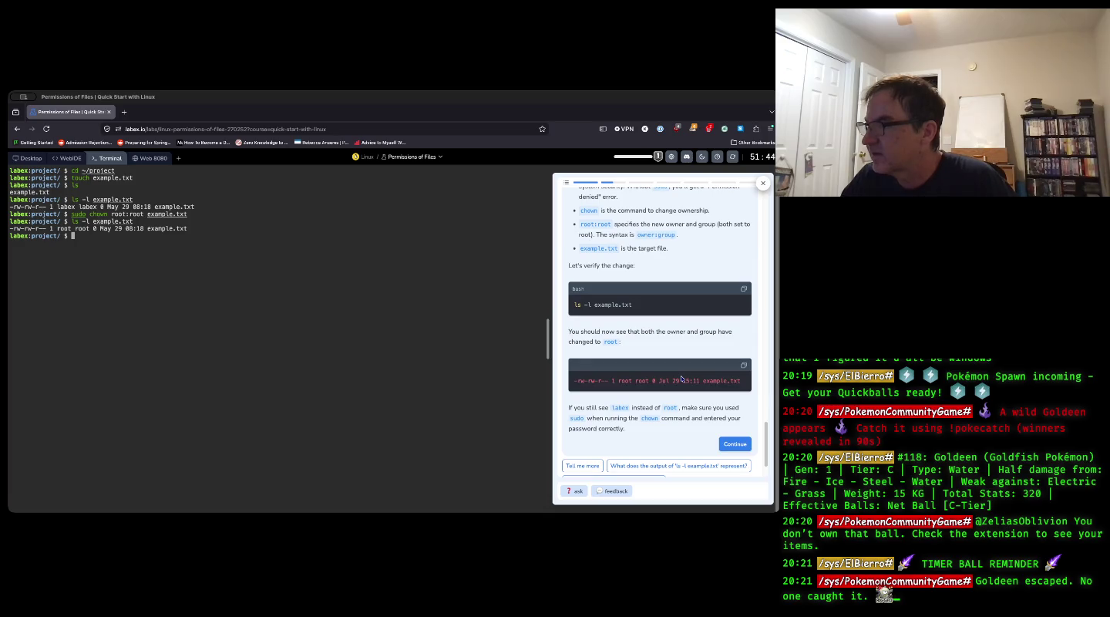
{"action": "scroll", "coordinate": [682, 378], "scroll_direction": "down", "scroll_amount": 1}
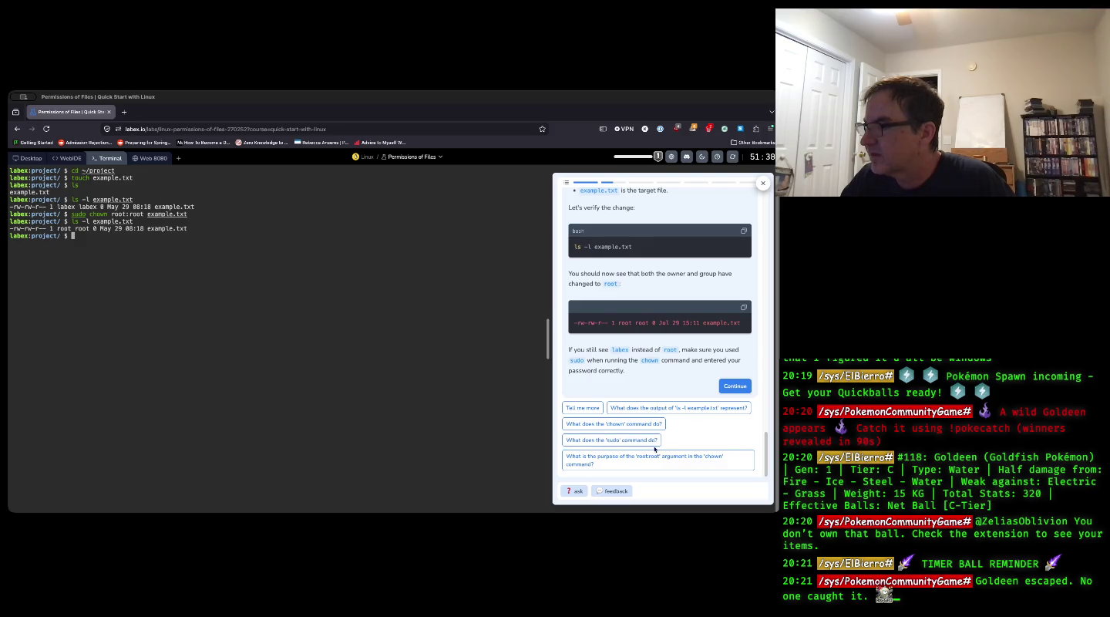
- Pass the root-ownership check and advance to the Changing the Ownership of a Directory step
{"action": "left_click", "coordinate": [727, 389]}
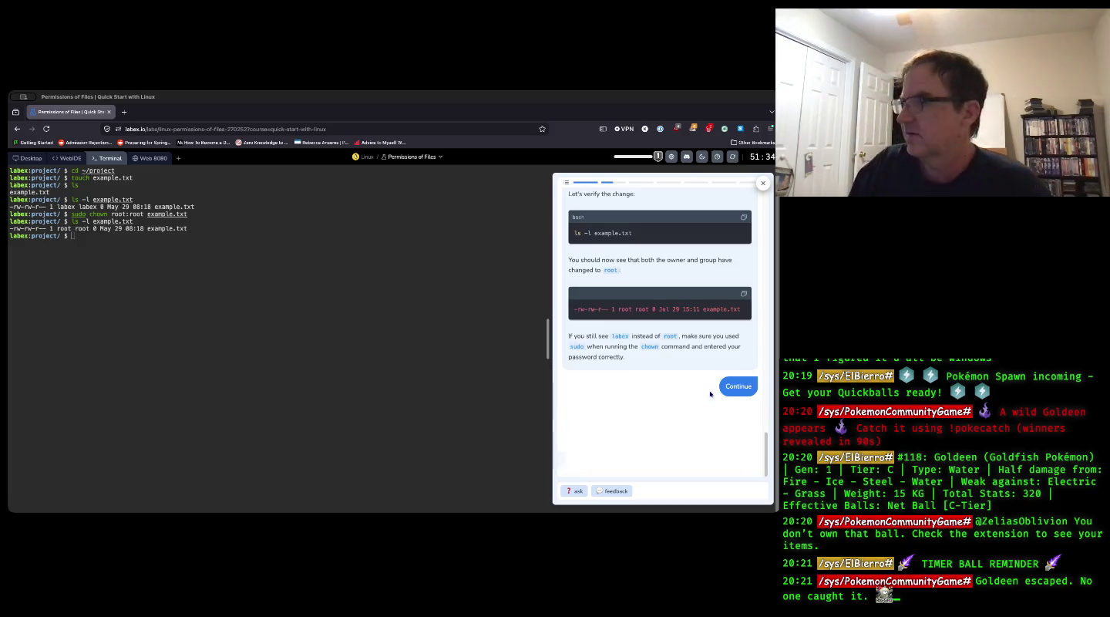
{"action": "left_click", "coordinate": [740, 460]}
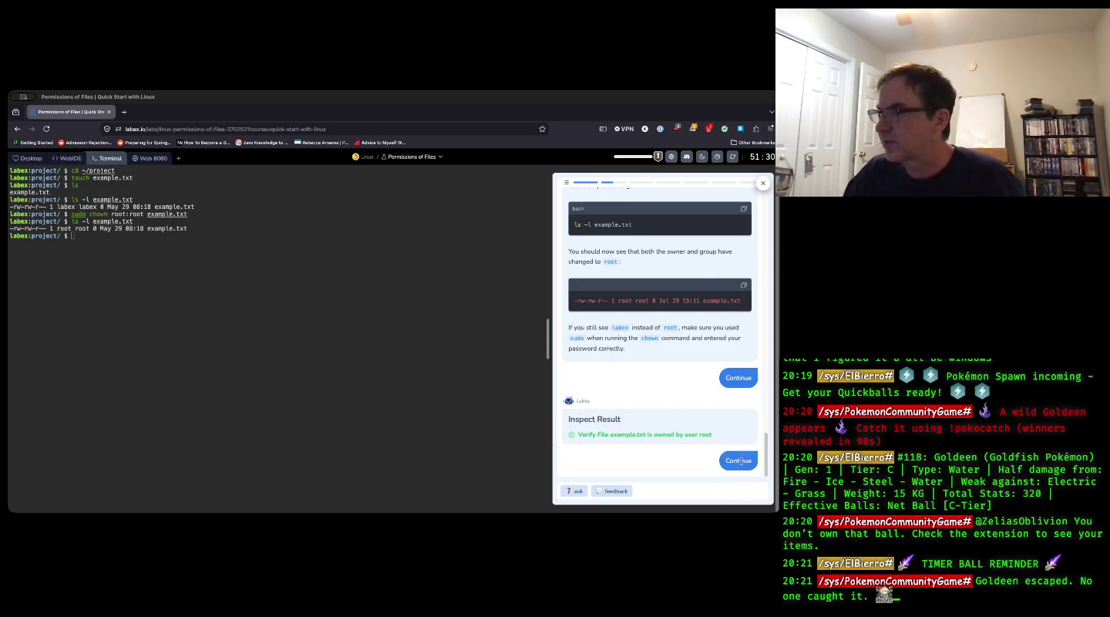
{"action": "left_click", "coordinate": [740, 461]}
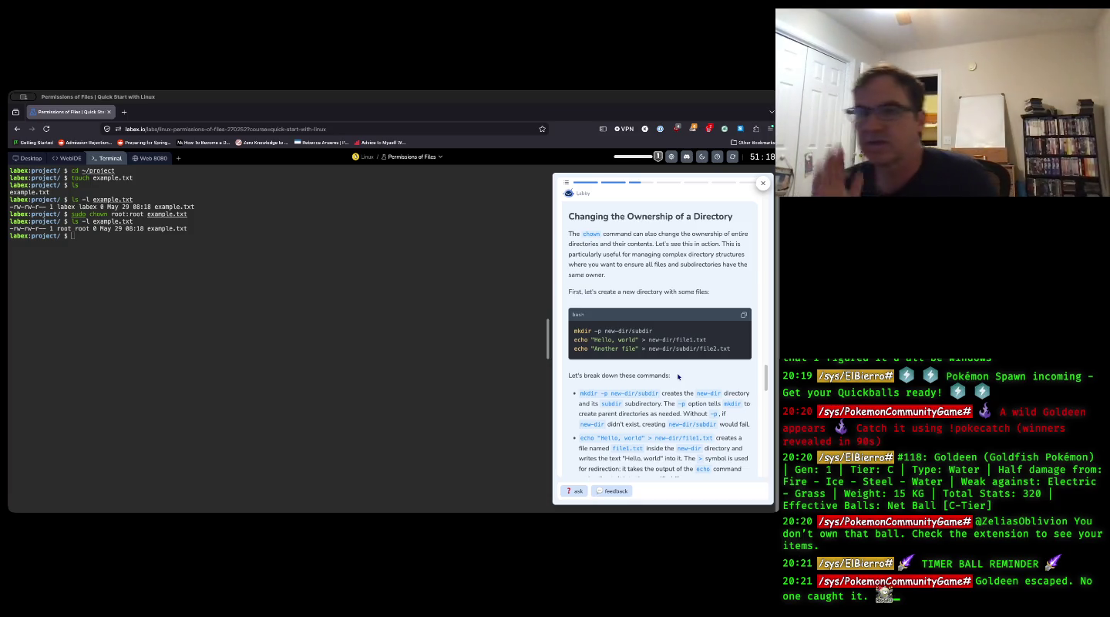
{"action": "left_click", "coordinate": [330, 354]}
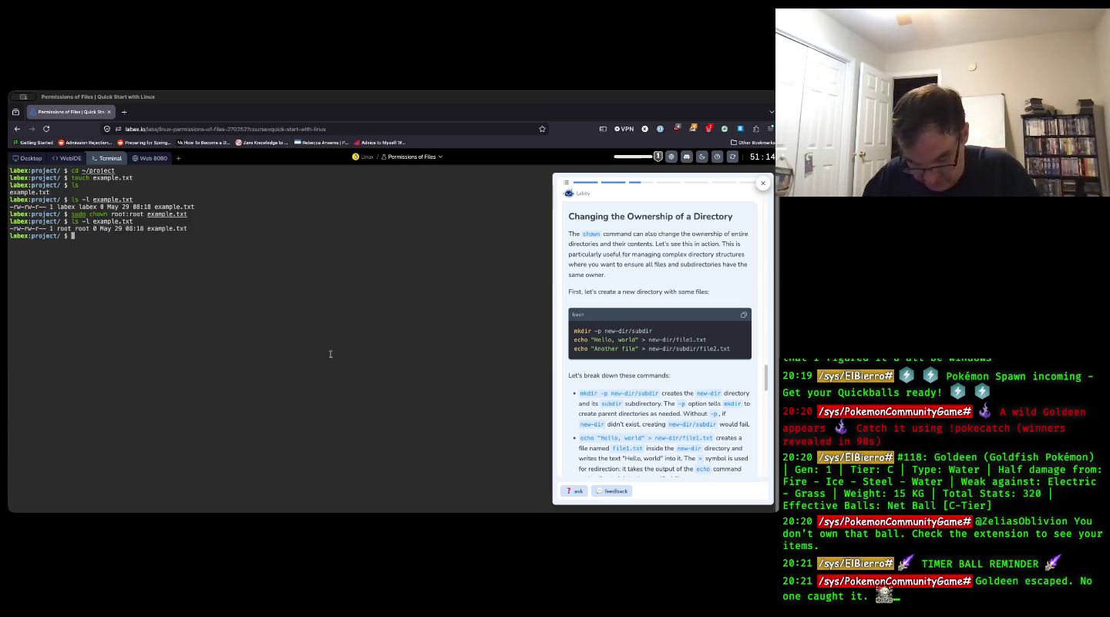
- Clear the terminal and create newdir/subdir with mkdir -p
{"action": "type", "text": "clear"}
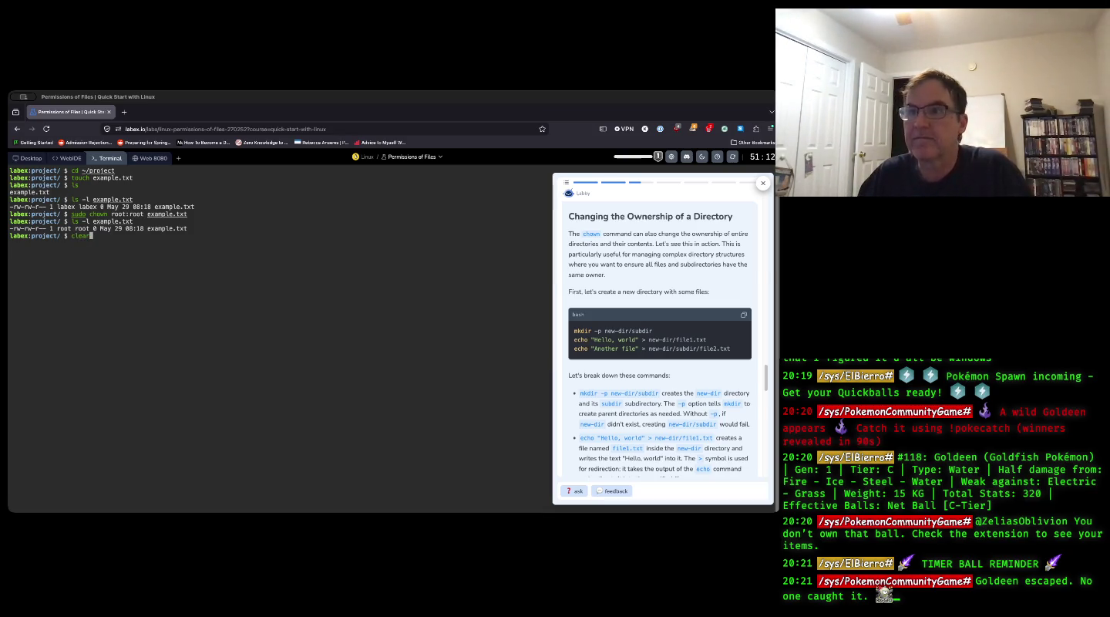
{"action": "key", "text": "Return"}
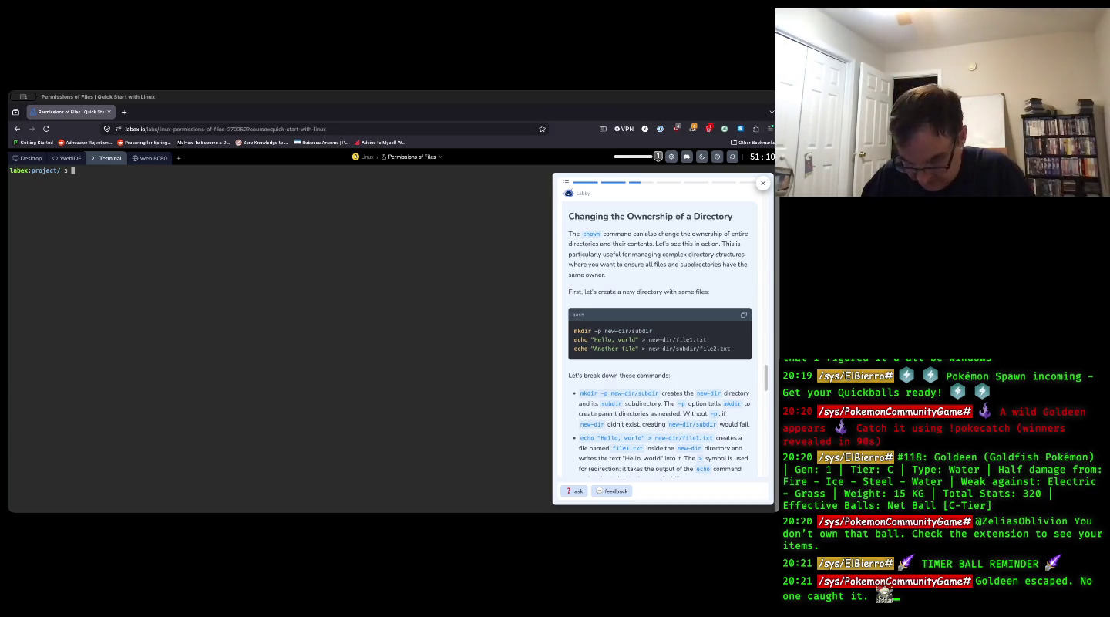
{"action": "type", "text": "mkdir -p"}
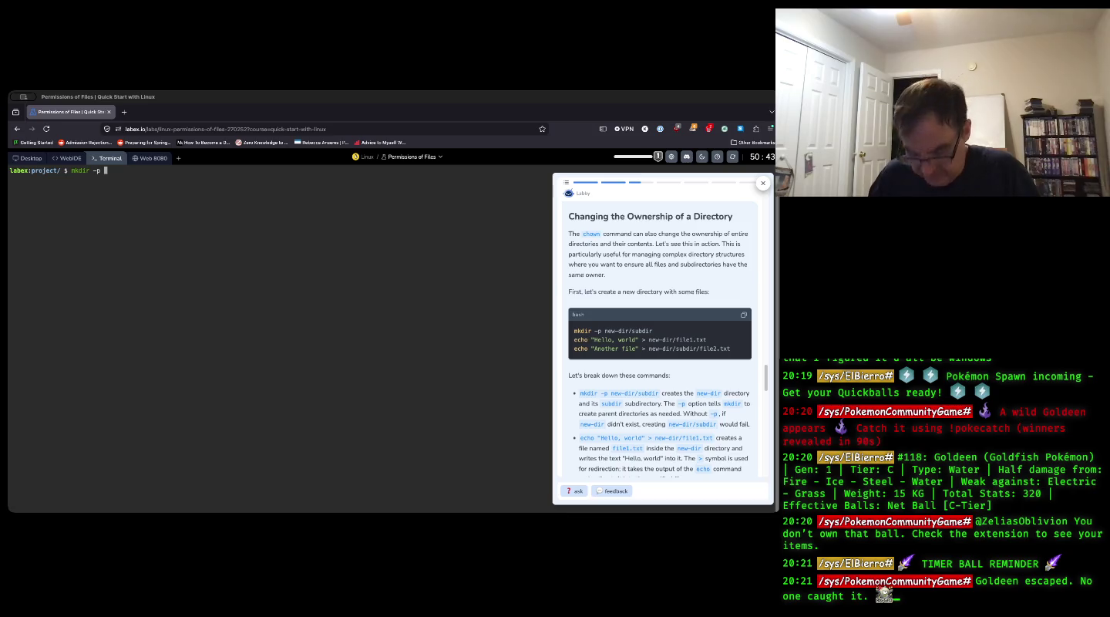
{"action": "type", "text": "new"}
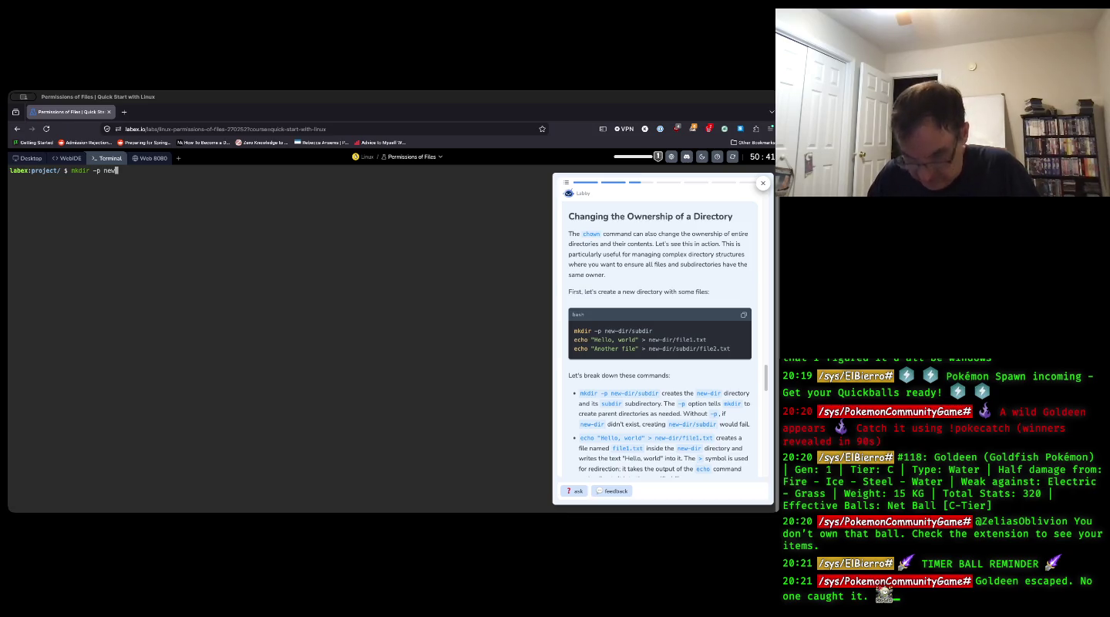
{"action": "type", "text": "dir"}
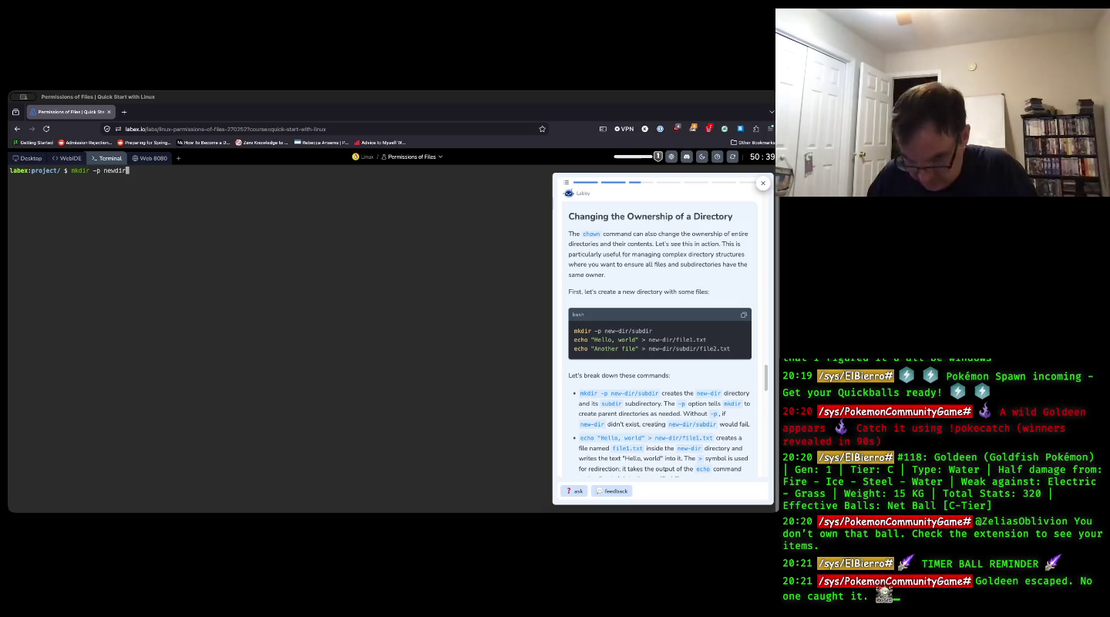
{"action": "type", "text": "/subdir"}
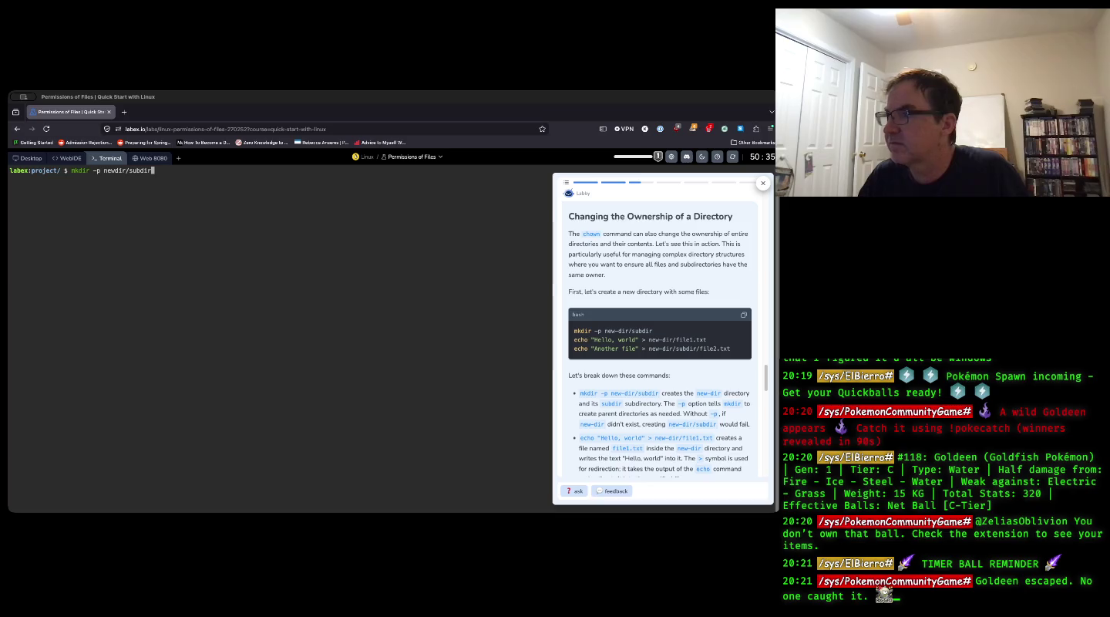
{"action": "key", "text": "Return"}
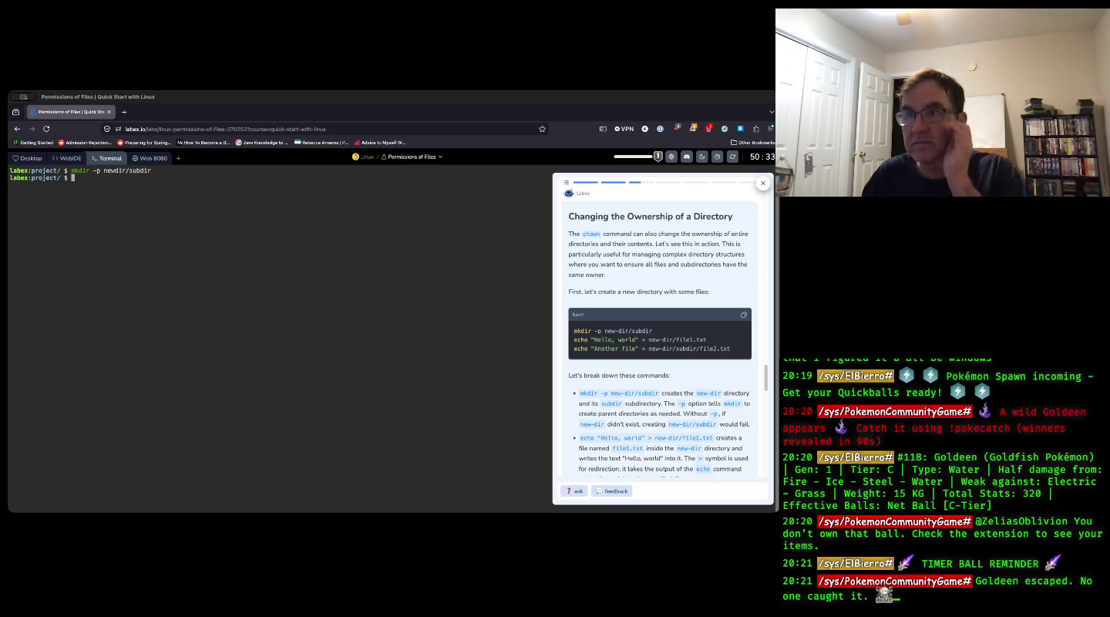
- Write "Hello, world" into new-dir/file1.txt with echo, rerunning after removing a stray hyphen
{"action": "type", "text": "echo"}
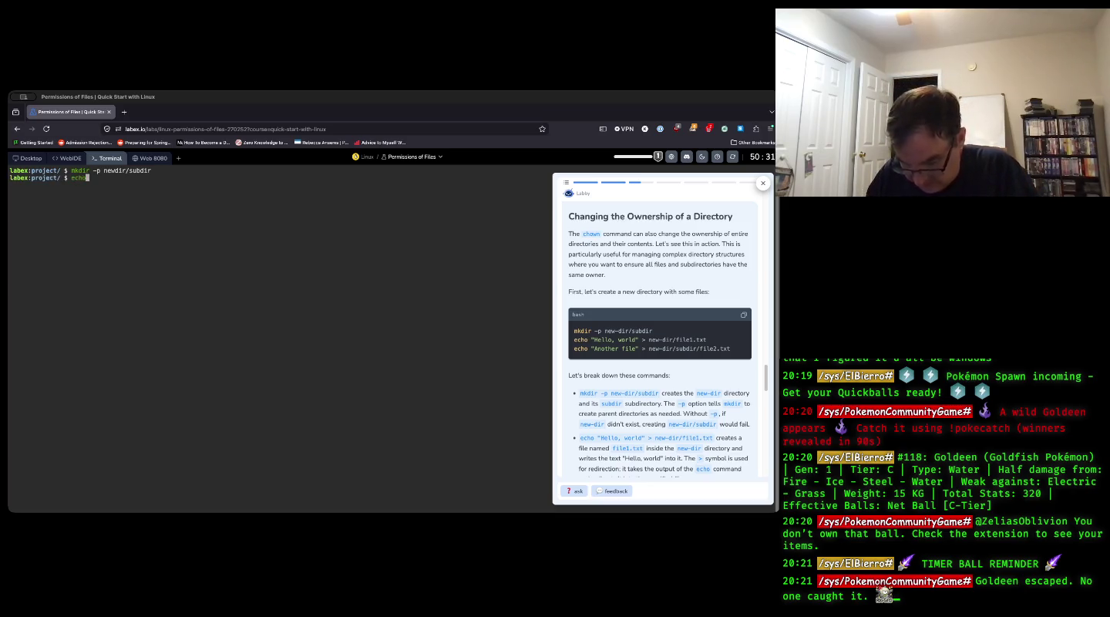
{"action": "type", "text": " \"Hello"}
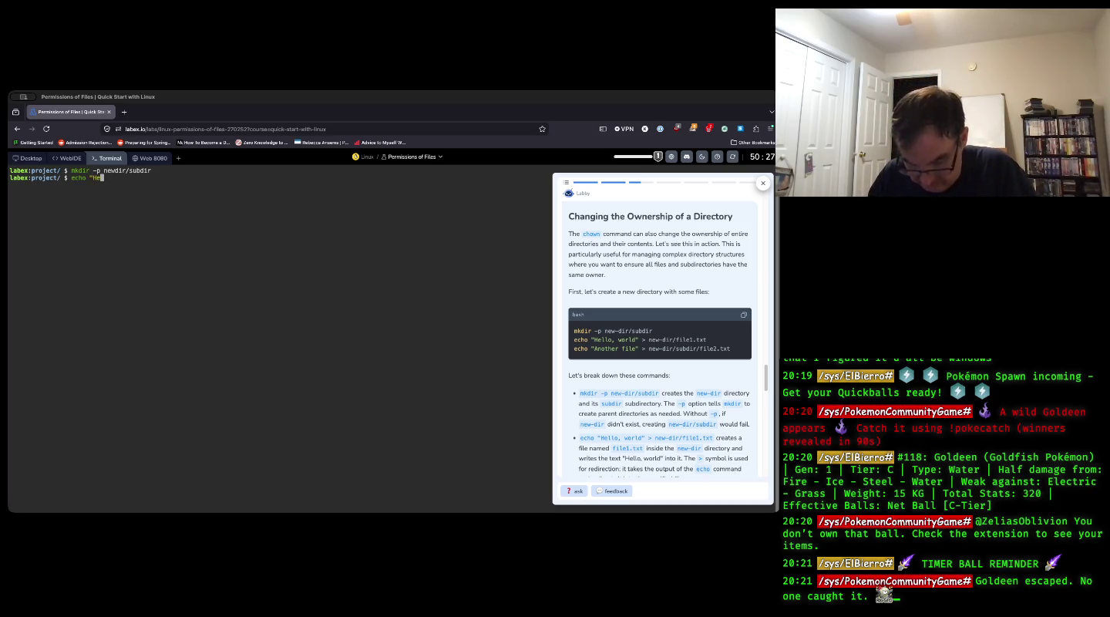
{"action": "type", "text": ", world\" "}
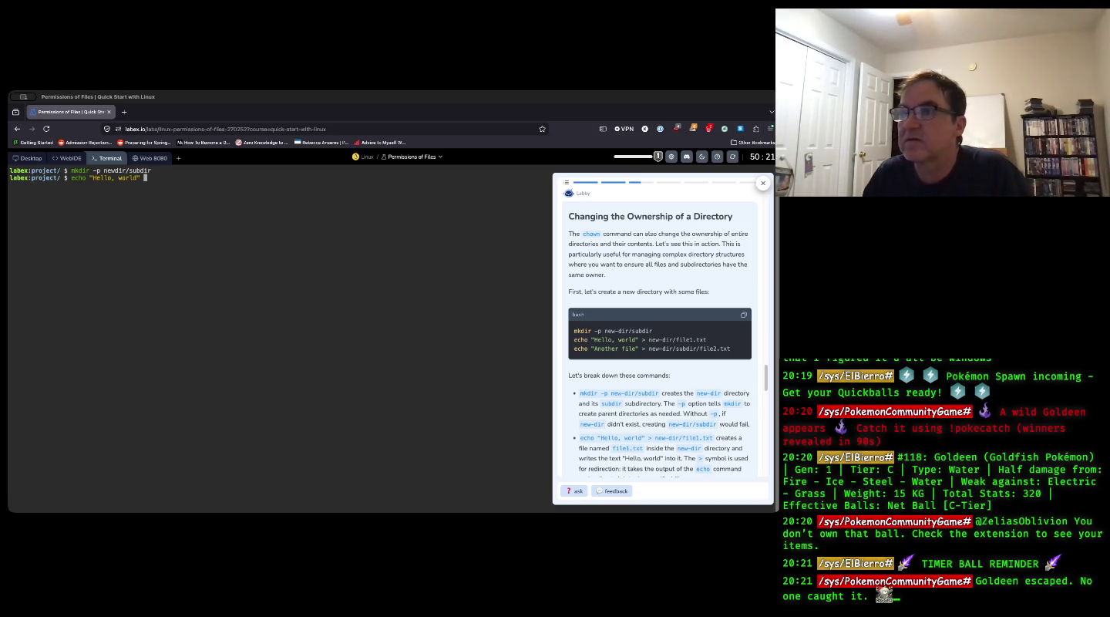
{"action": "type", "text": "-> "}
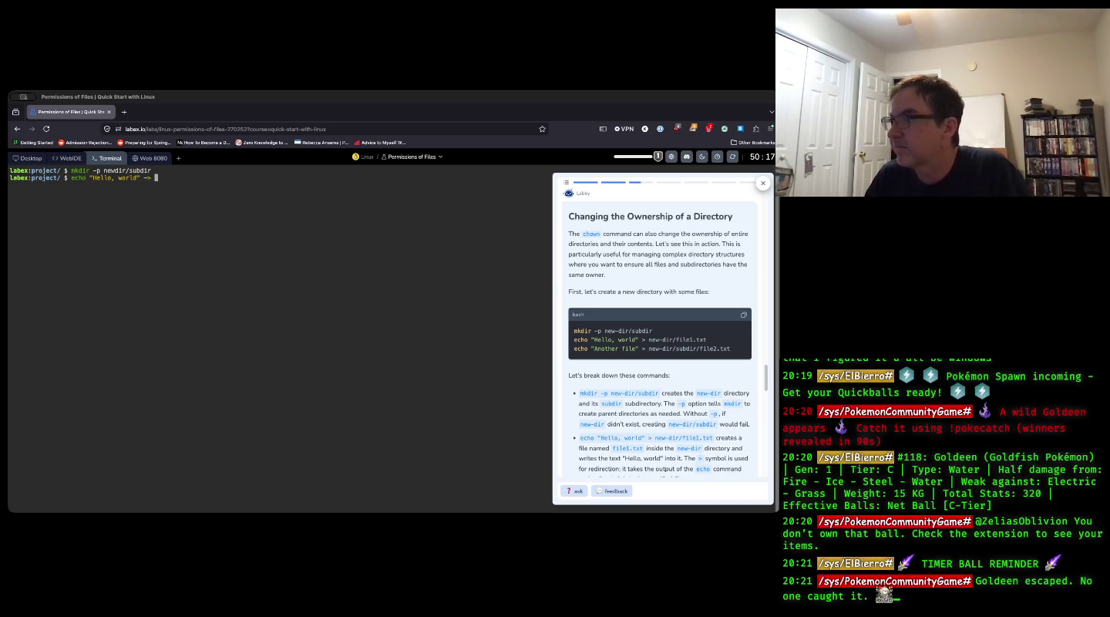
{"action": "type", "text": "newd"}
{"action": "key", "text": "BackSpace"}
{"action": "type", "text": "-dir/"}
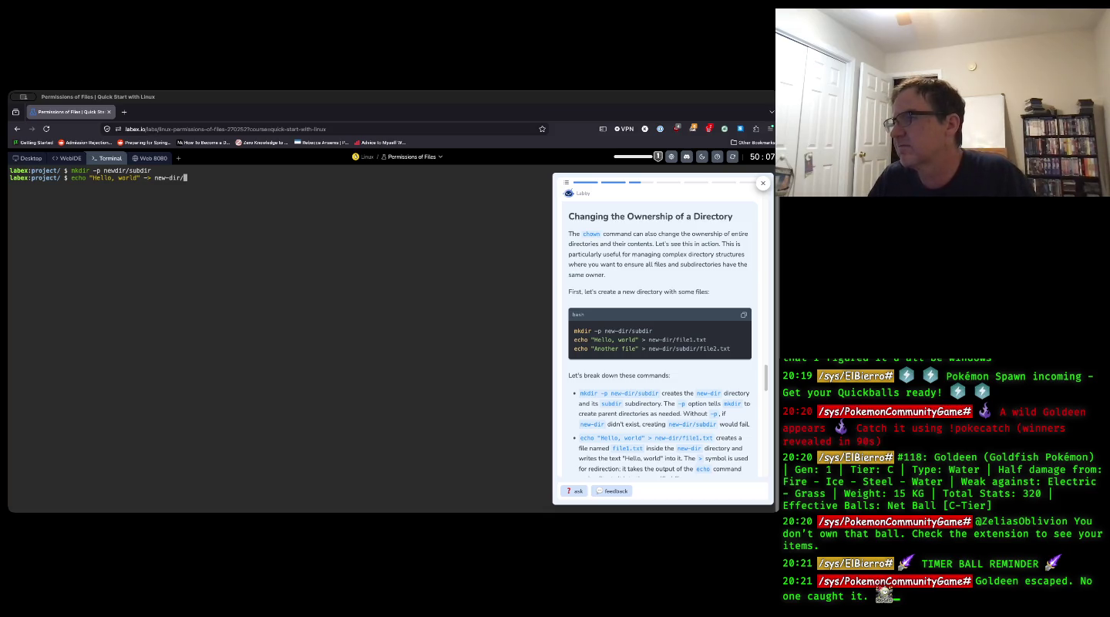
{"action": "type", "text": "file"}
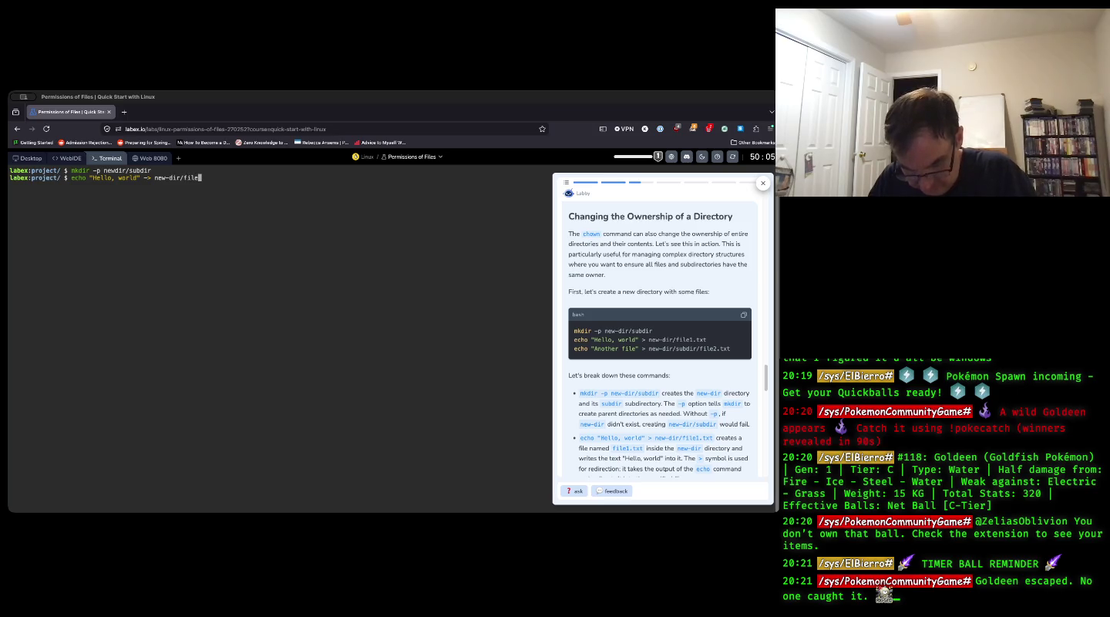
{"action": "type", "text": "1.txt"}
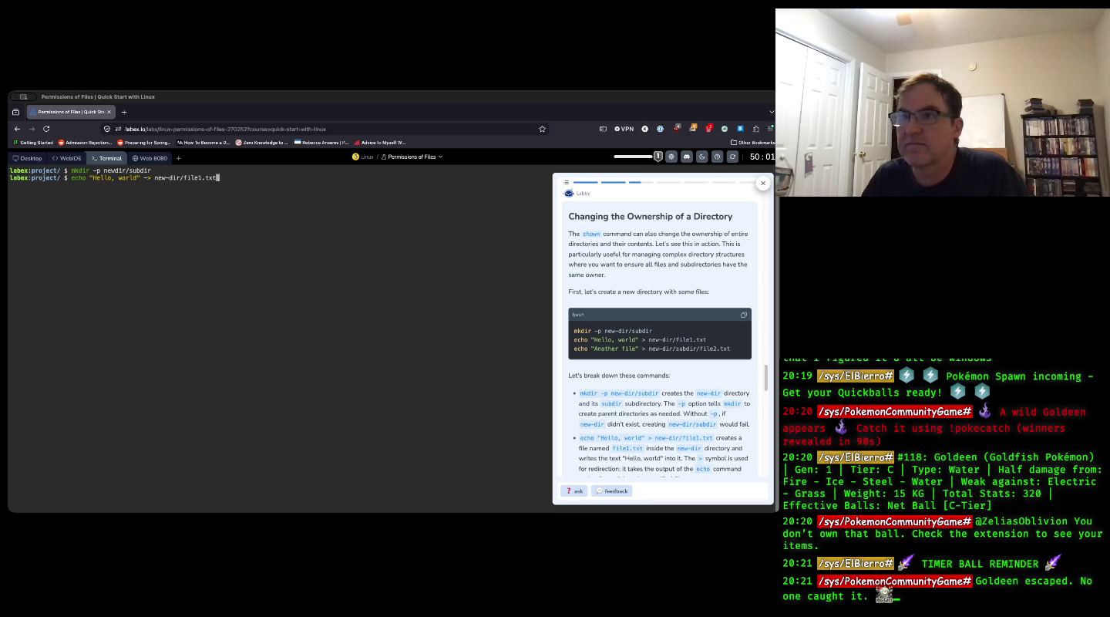
{"action": "key", "text": "Return"}
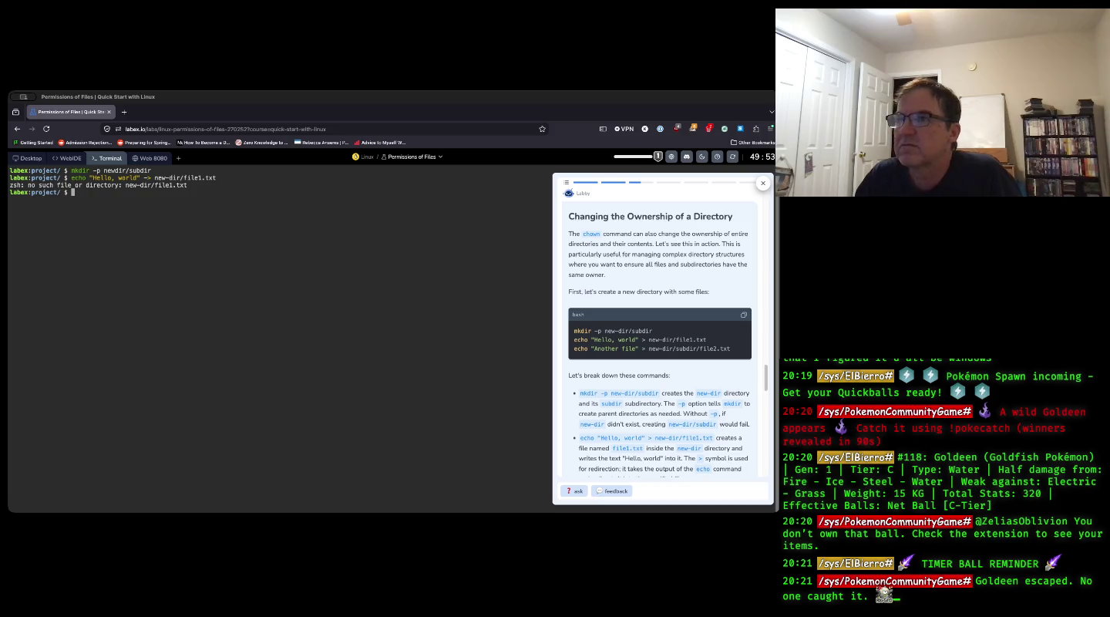
{"action": "key", "text": "Up"}
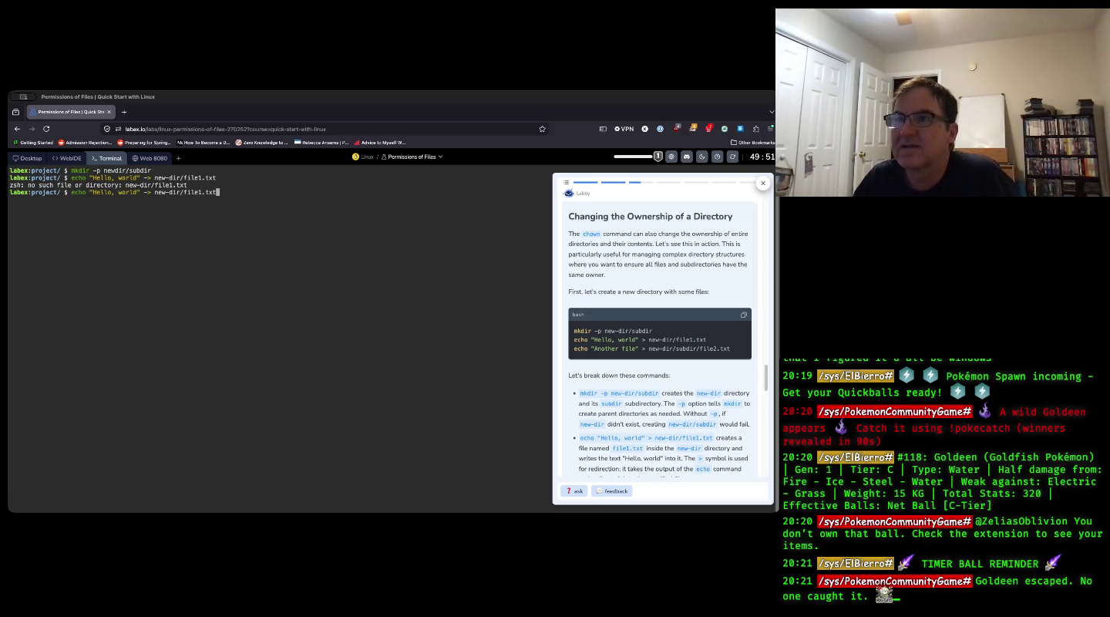
{"action": "key", "text": "Left"}
{"action": "key", "text": "Left"}
{"action": "key", "text": "Left"}
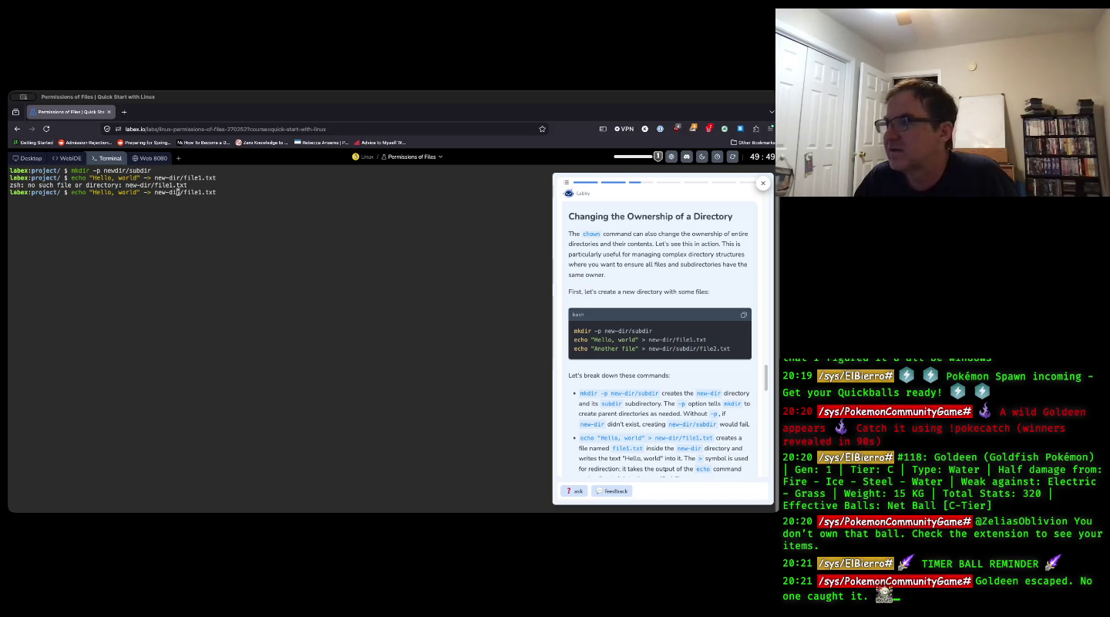
{"action": "key", "text": "Left"}
{"action": "key", "text": "Left"}
{"action": "key", "text": "Left"}
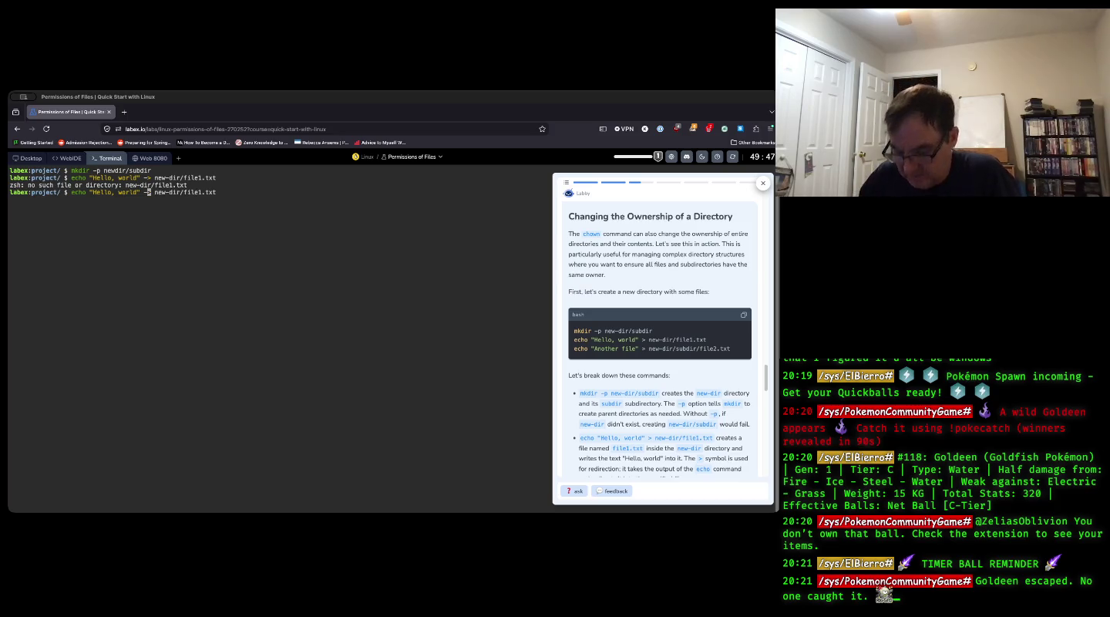
{"action": "key", "text": "BackSpace"}
{"action": "key", "text": "Return"}
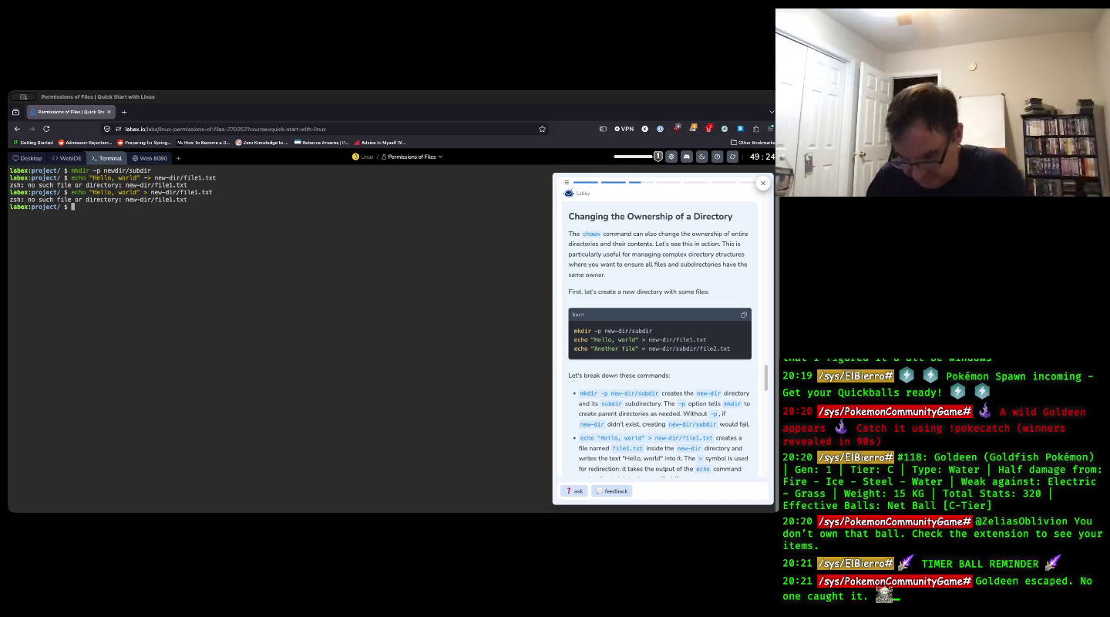
- List the project folder in detail, then rename newdir to new-dir with mv
{"action": "type", "text": "ls -l"}
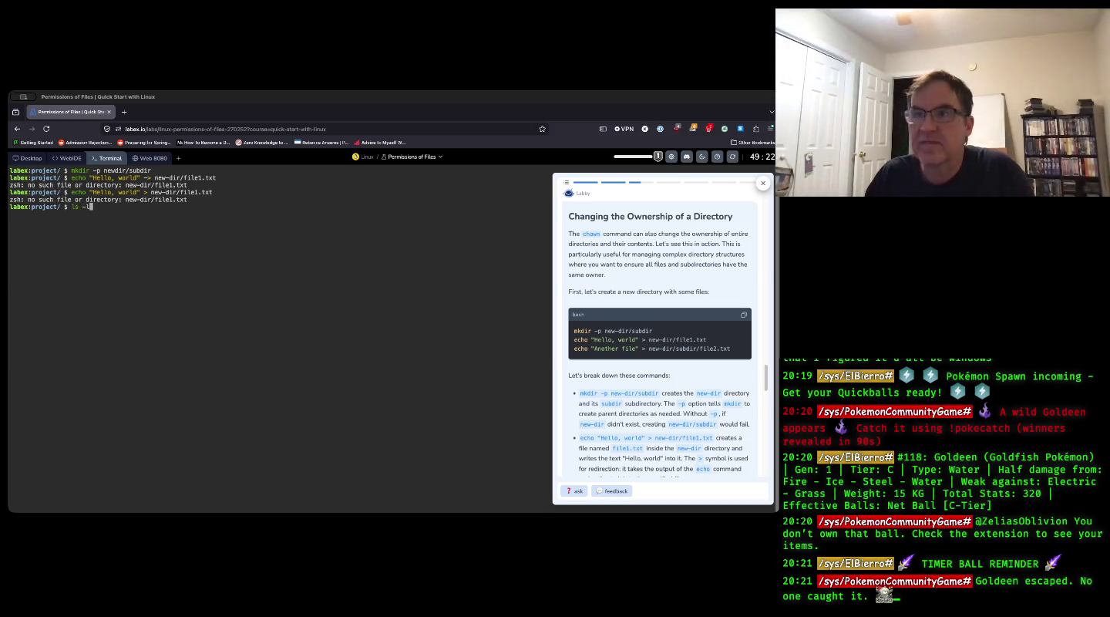
{"action": "key", "text": "Return"}
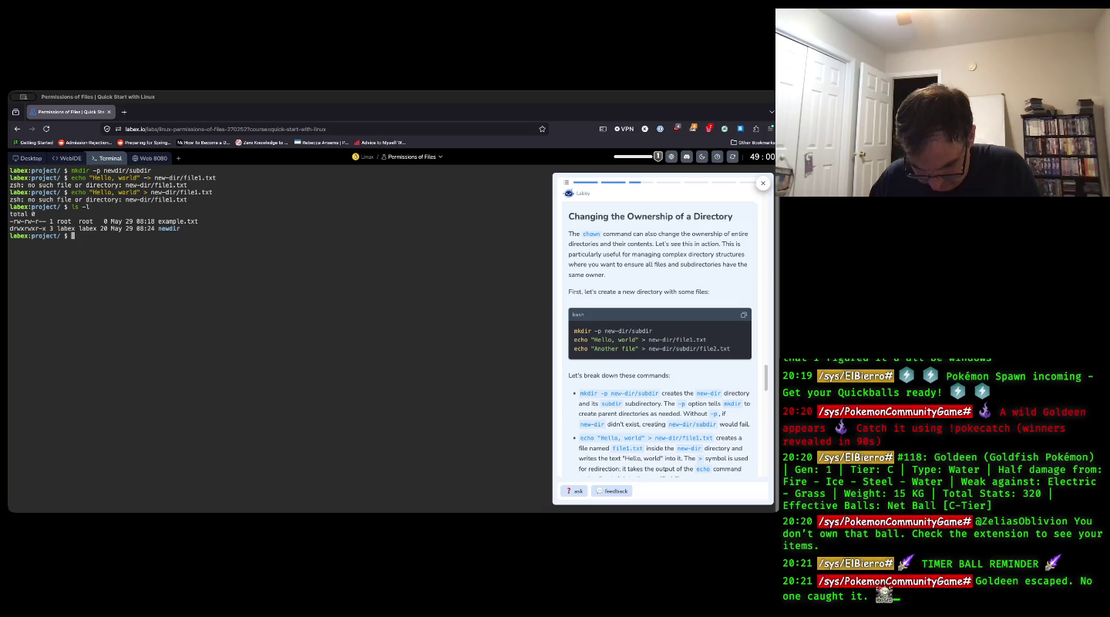
{"action": "type", "text": "mv "}
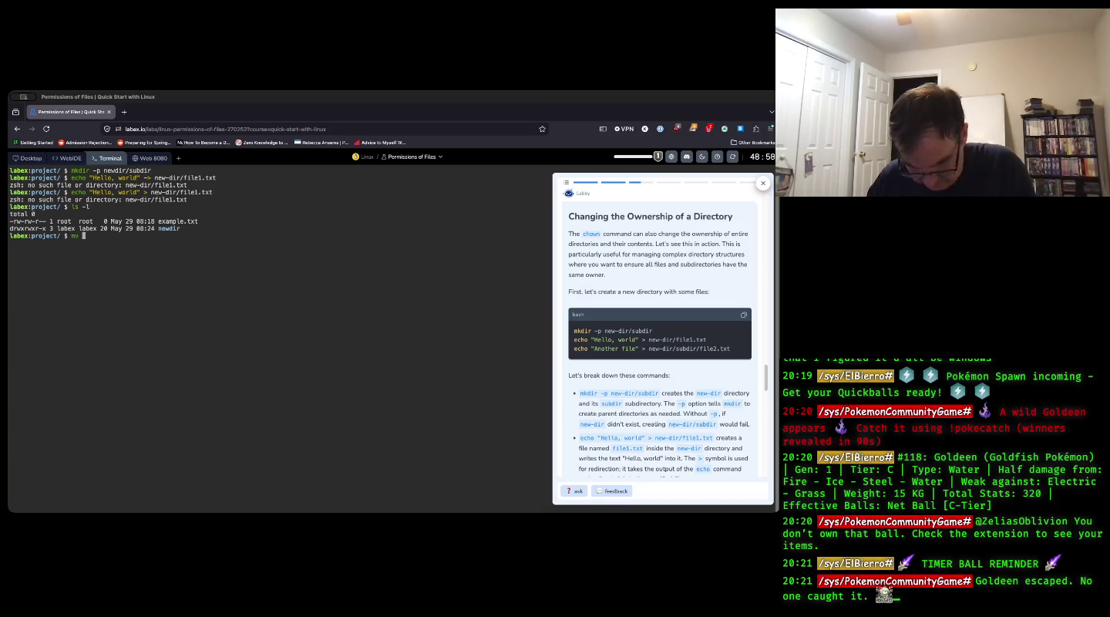
{"action": "type", "text": "newdir n"}
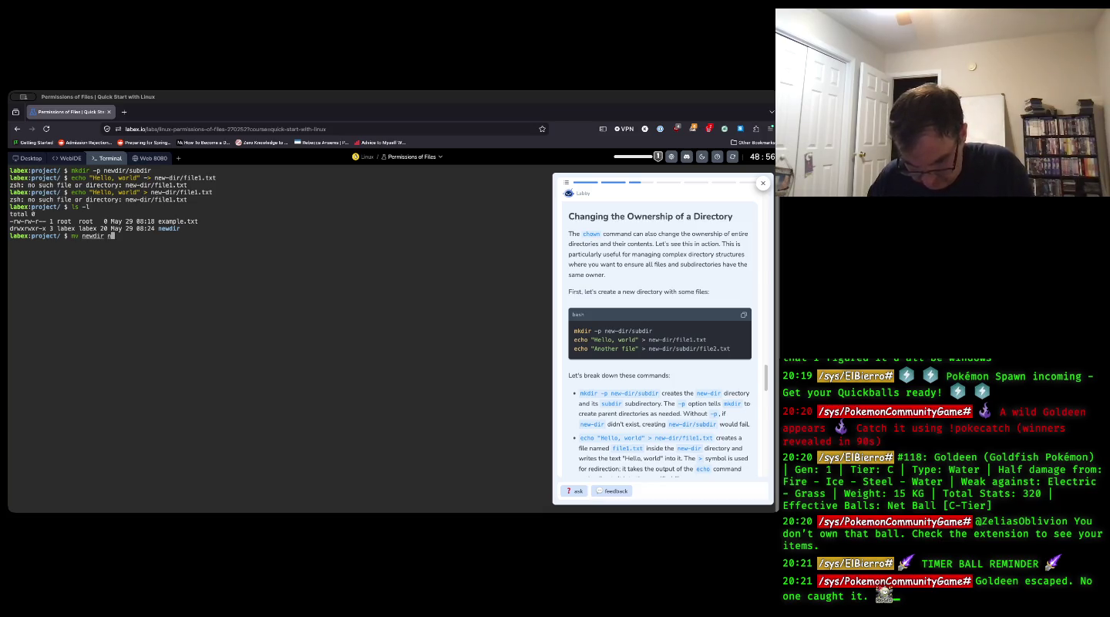
{"action": "type", "text": "ew-dir"}
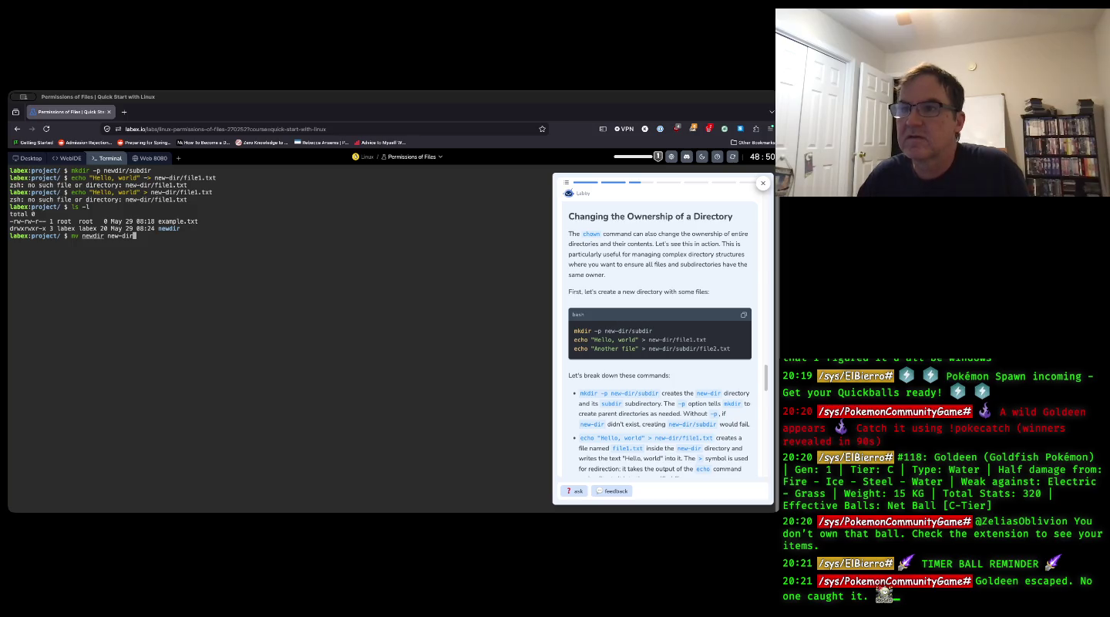
{"action": "key", "text": "Return"}
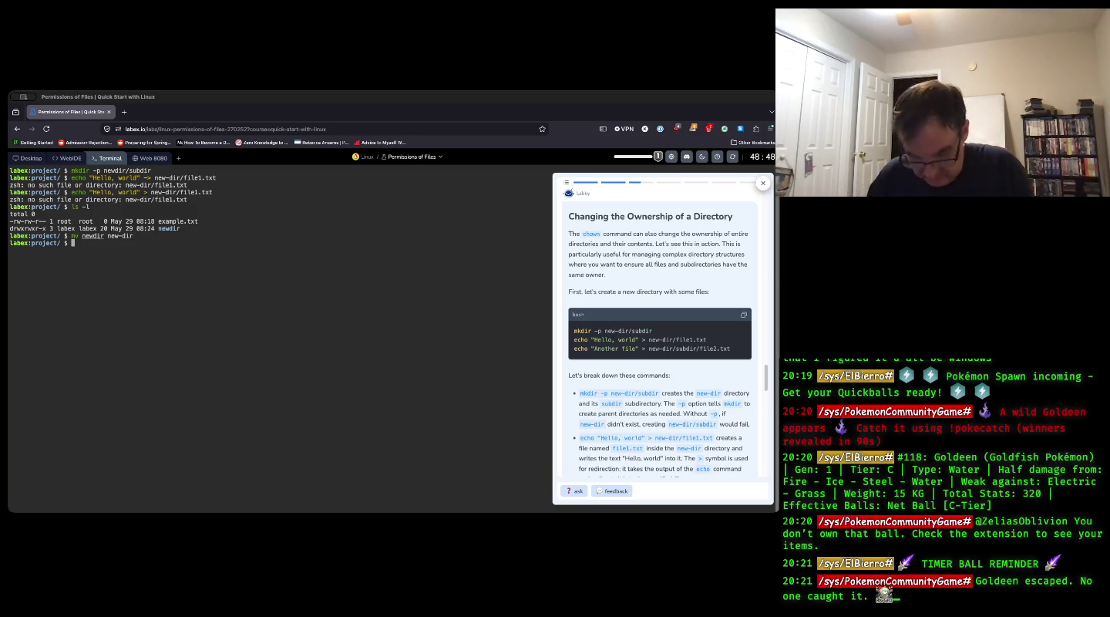
- List the folder, then rerun the echo command writing "Hello, world" into new-dir/file1.txt
{"action": "type", "text": "ls"}
{"action": "key", "text": "Return"}
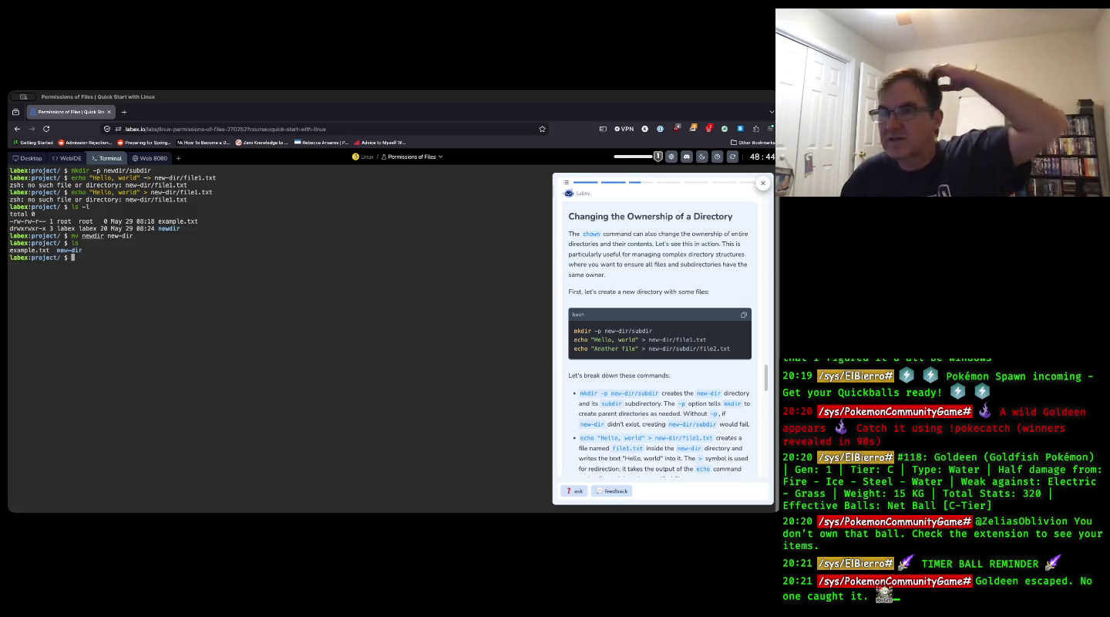
{"action": "key", "text": "Up"}
{"action": "key", "text": "Up"}
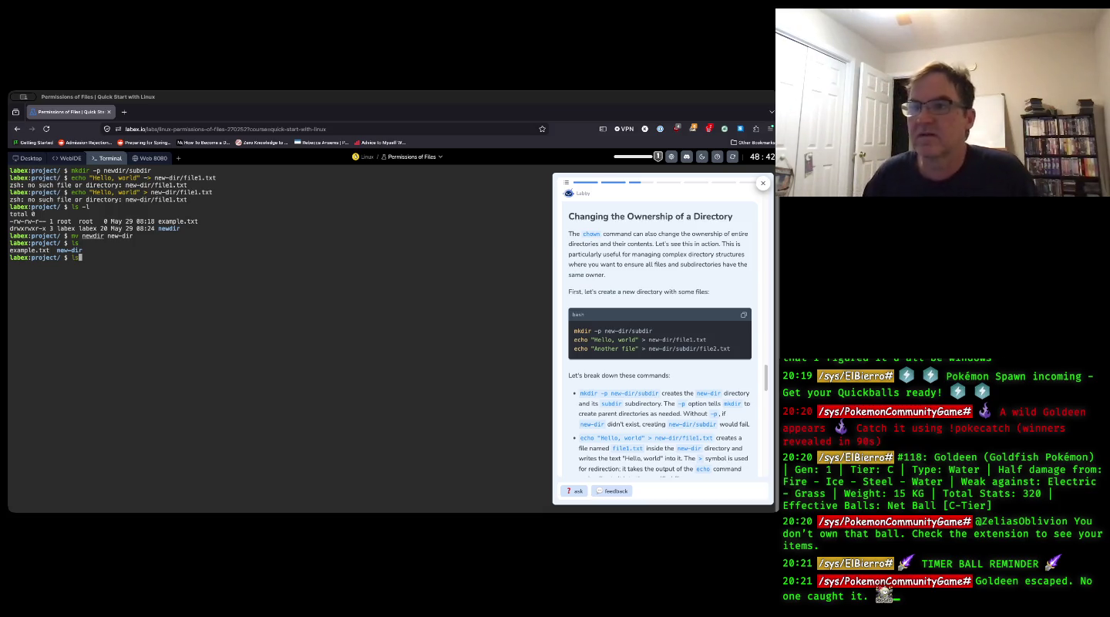
{"action": "key", "text": "Up"}
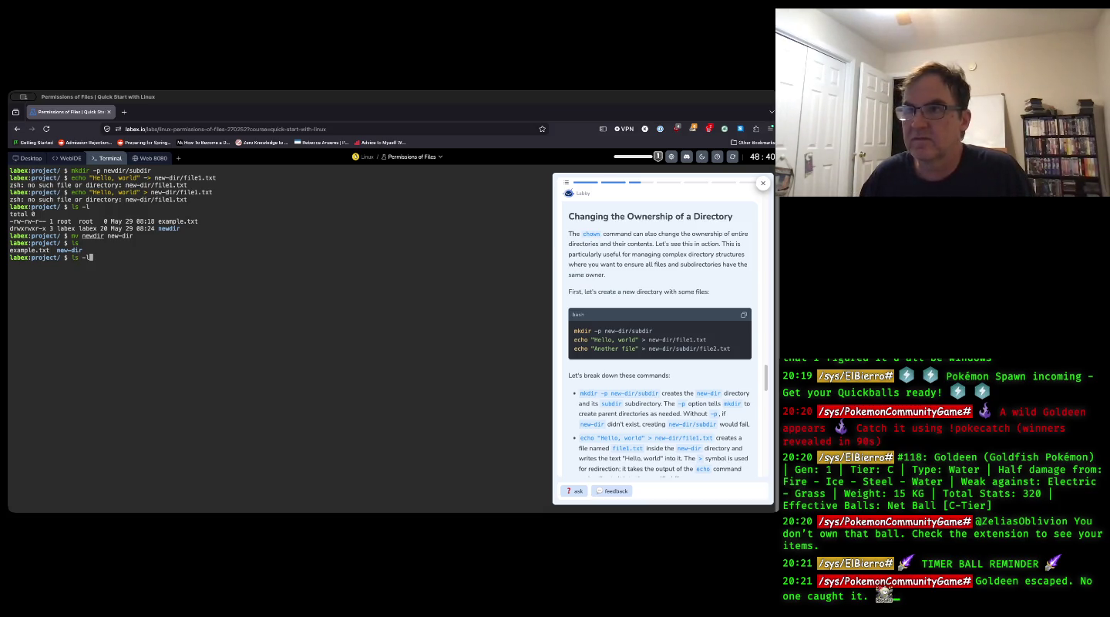
{"action": "key", "text": "Up"}
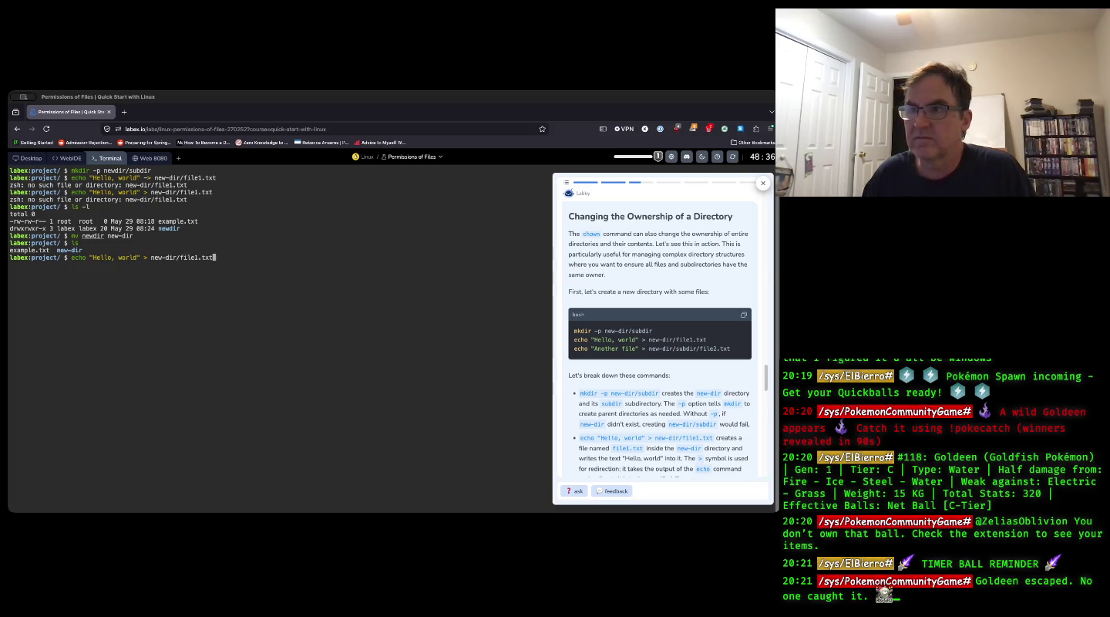
{"action": "key", "text": "Return"}
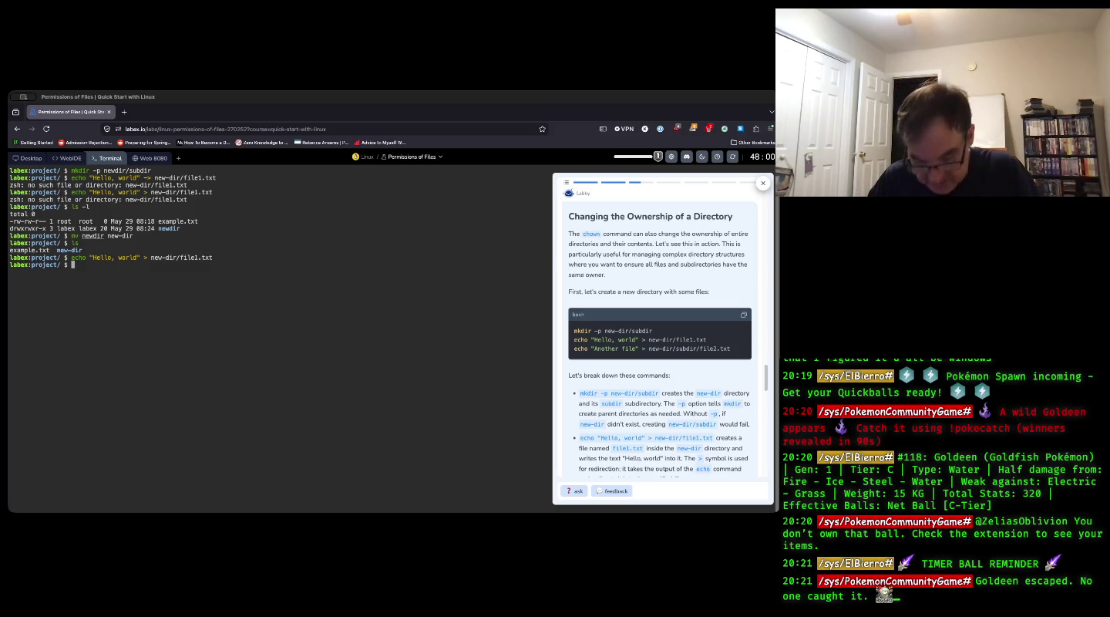
- Write "Another file" into new-dir/subdir/file2.txt with echo
{"action": "type", "text": "echo \""}
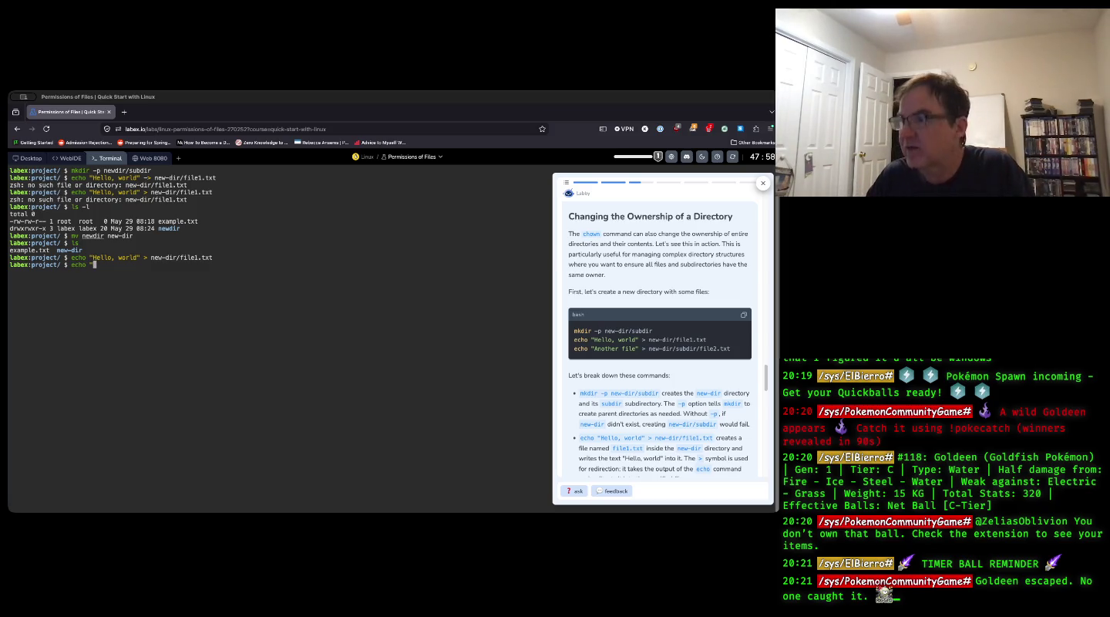
{"action": "type", "text": "Another file\""}
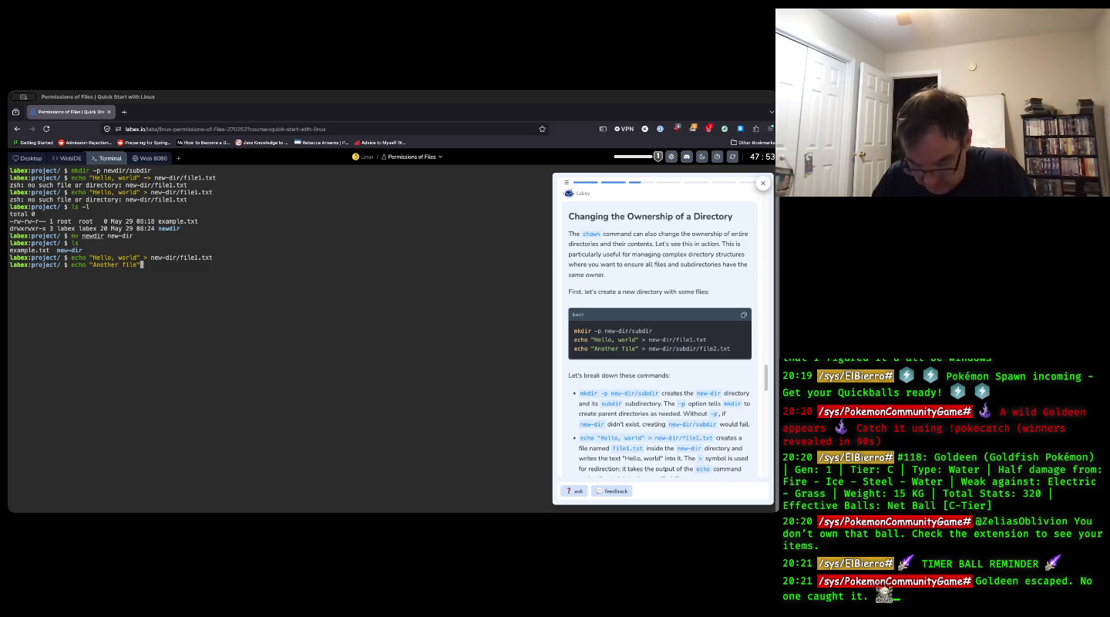
{"action": "type", "text": "> new"}
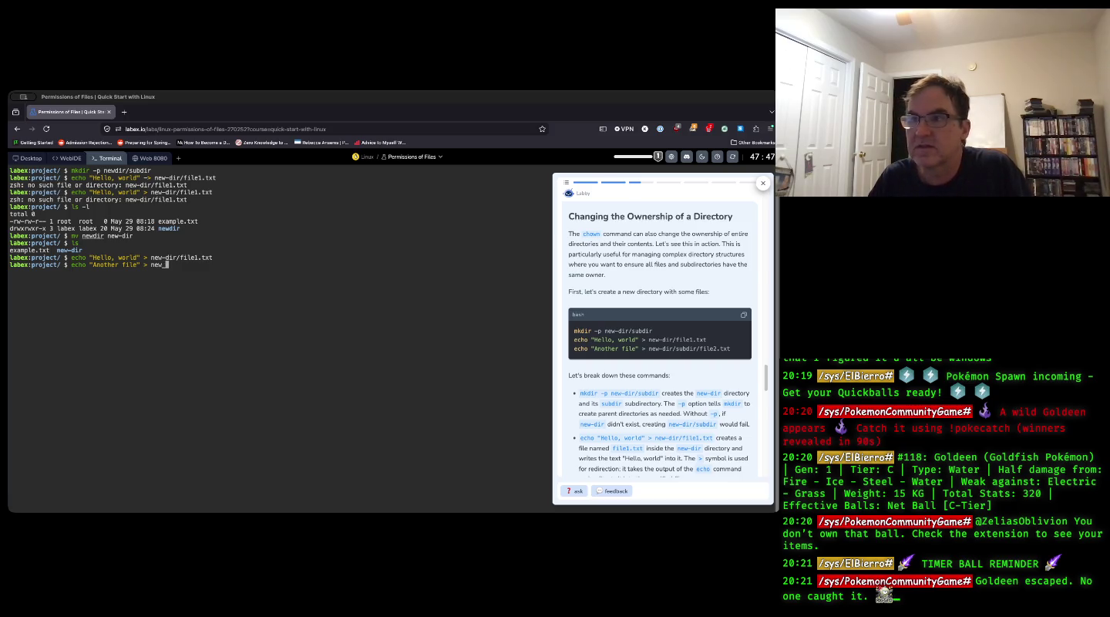
{"action": "type", "text": "-dir"}
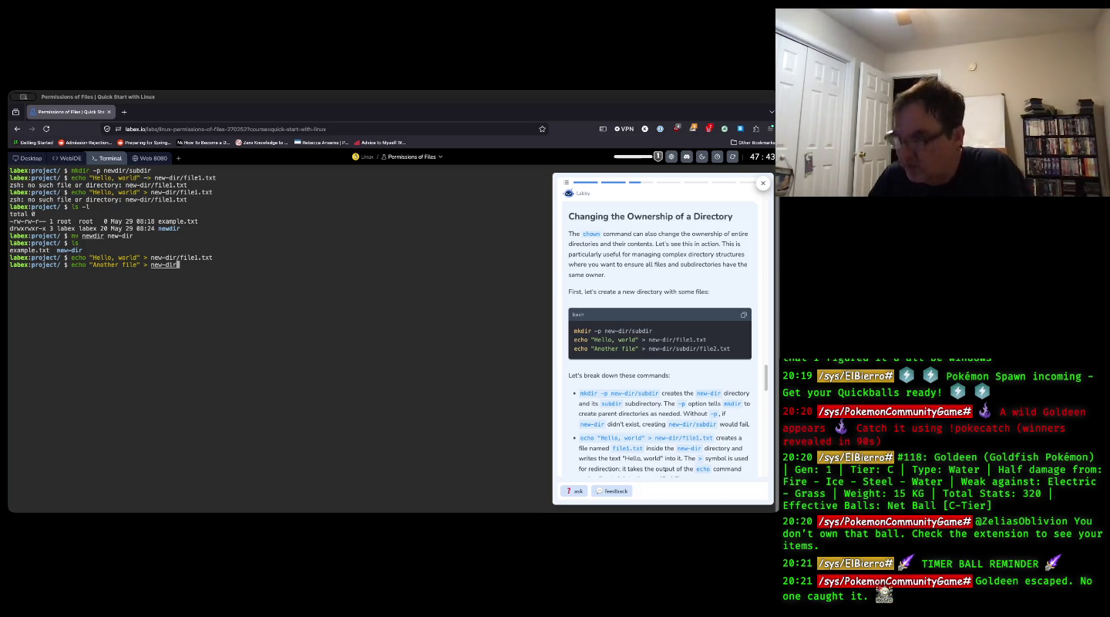
{"action": "key", "text": "Tab"}
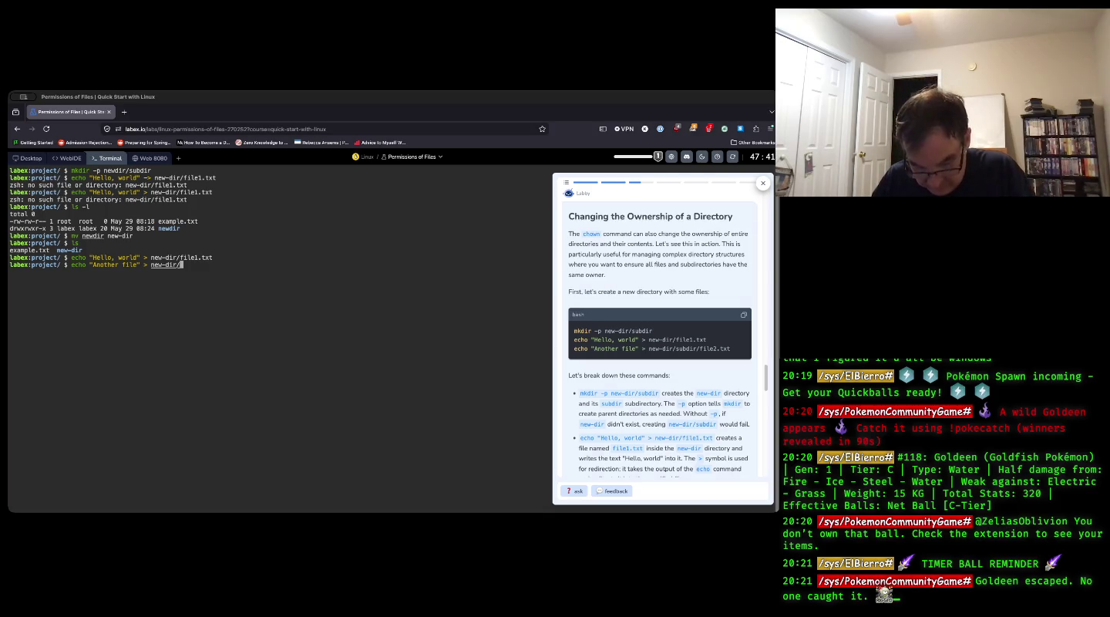
{"action": "type", "text": "subdir/file2."}
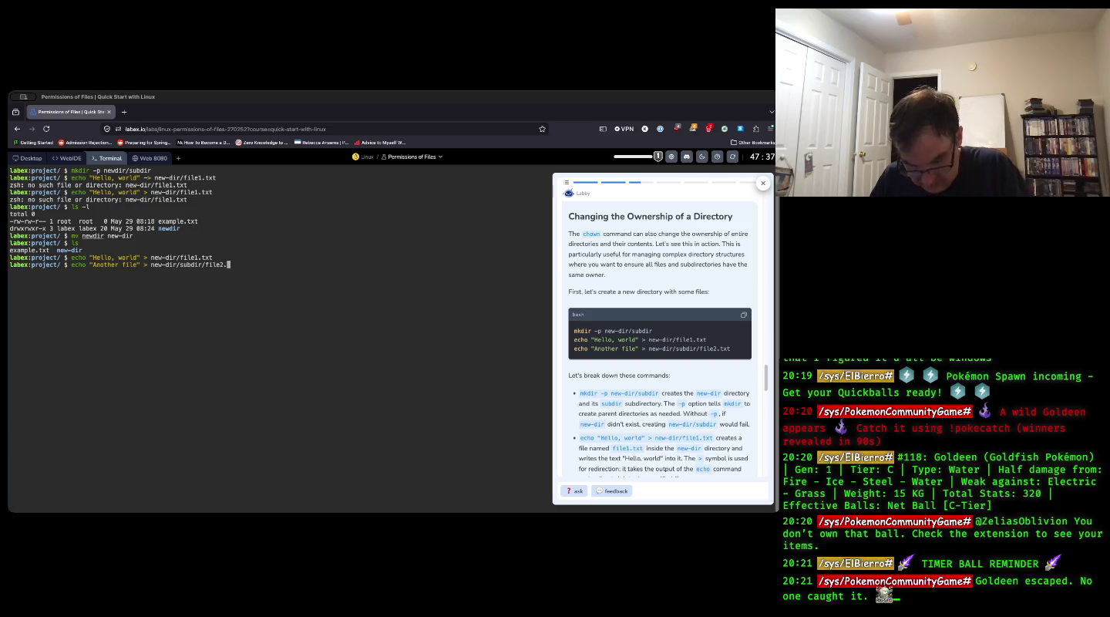
{"action": "type", "text": "txt"}
{"action": "key", "text": "Return"}
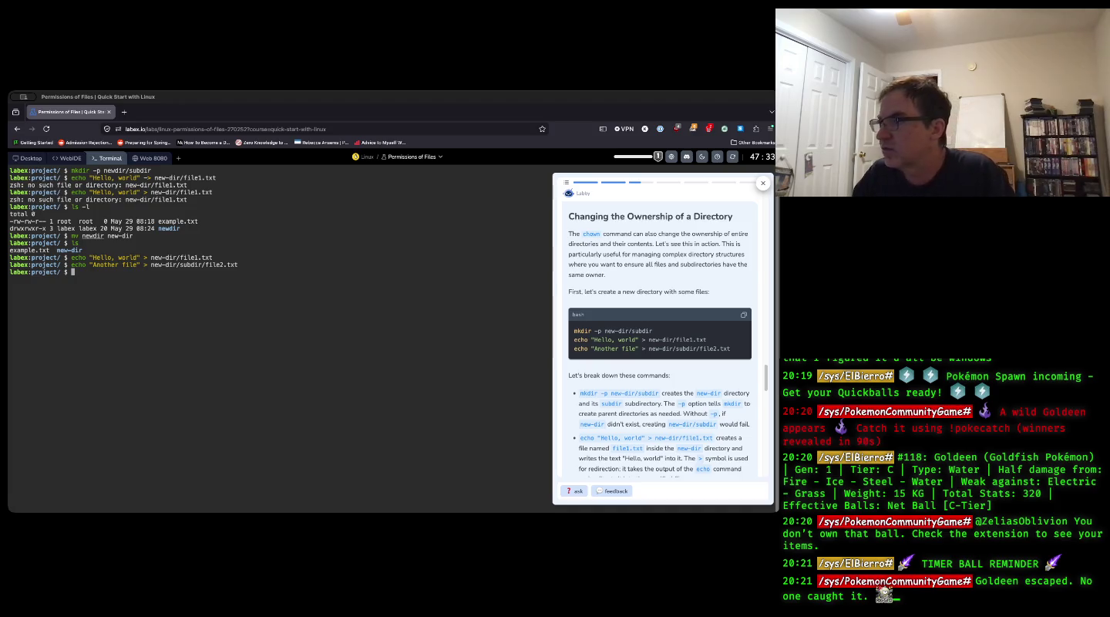
- Run ls -lR new-dir to show file1.txt, subdir and file2.txt owned by labex
{"action": "scroll", "coordinate": [624, 368], "scroll_direction": "down", "scroll_amount": 1}
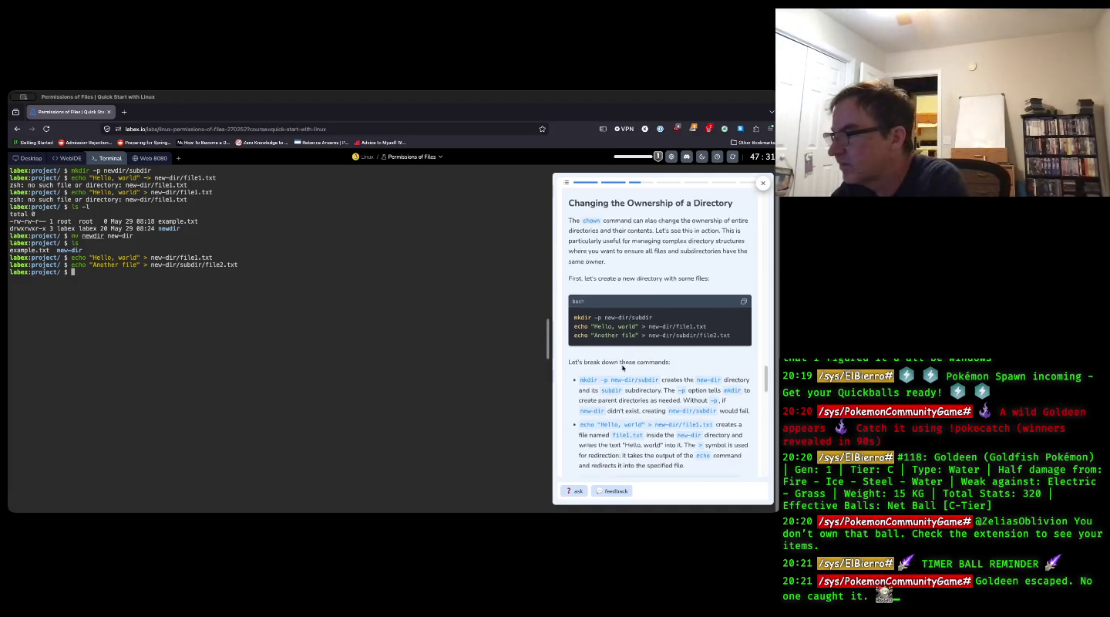
{"action": "scroll", "coordinate": [623, 367], "scroll_direction": "down", "scroll_amount": 4}
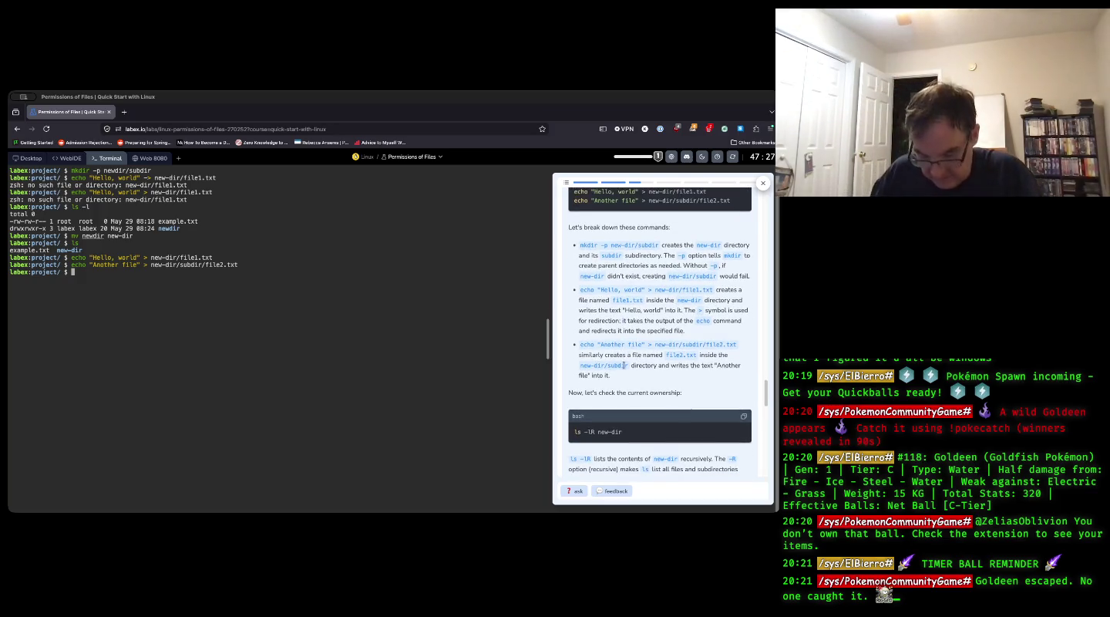
{"action": "type", "text": "ls -"}
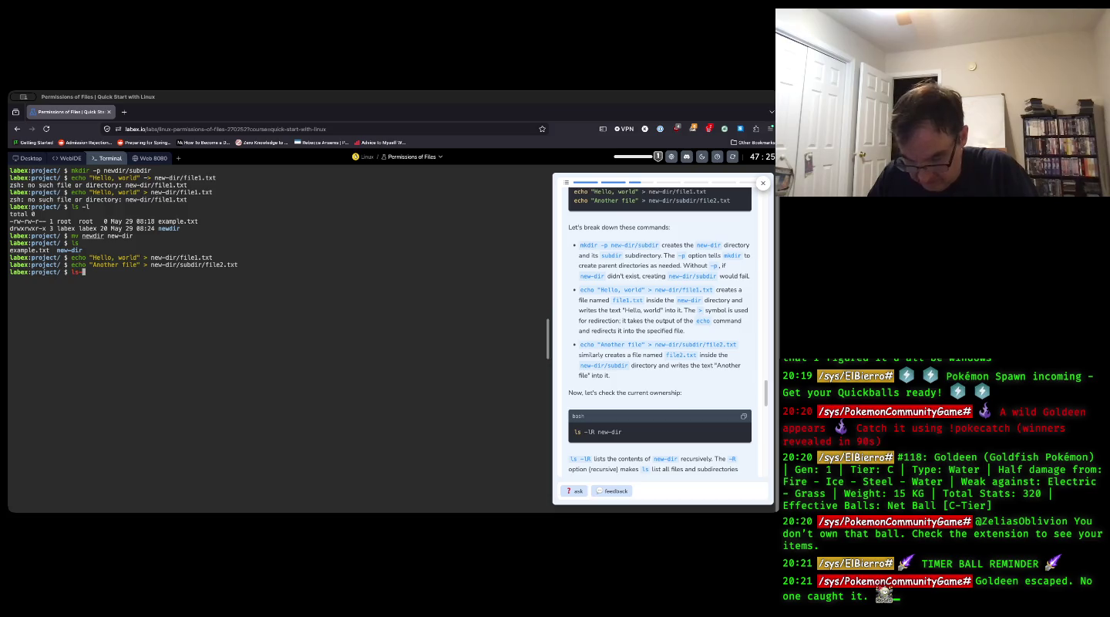
{"action": "type", "text": "lR"}
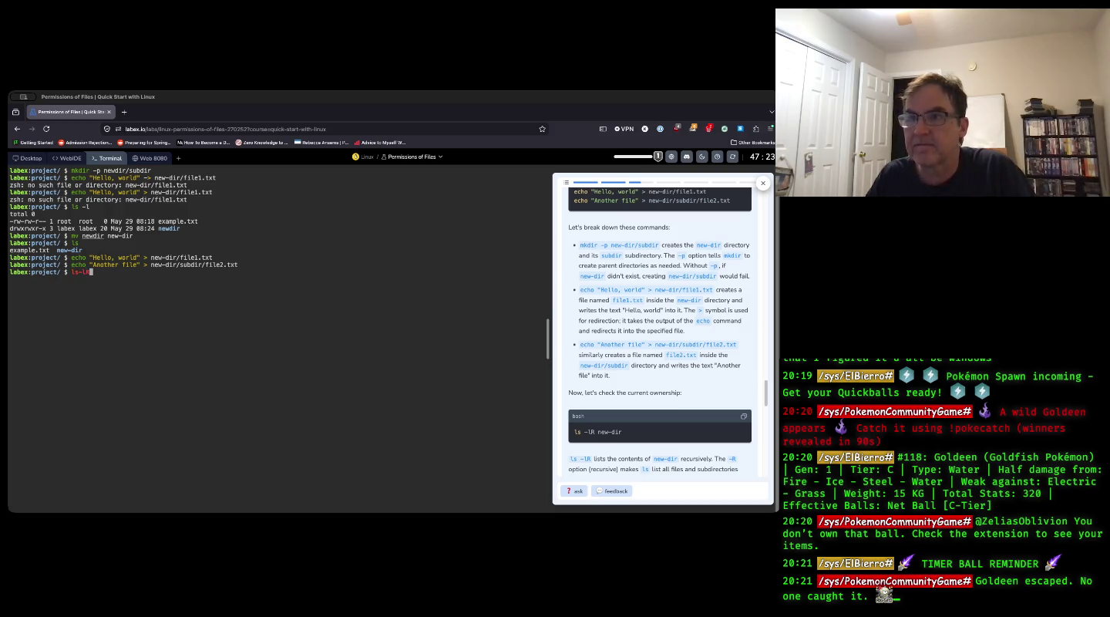
{"action": "key", "text": "BackSpace"}
{"action": "key", "text": "BackSpace"}
{"action": "key", "text": "BackSpace"}
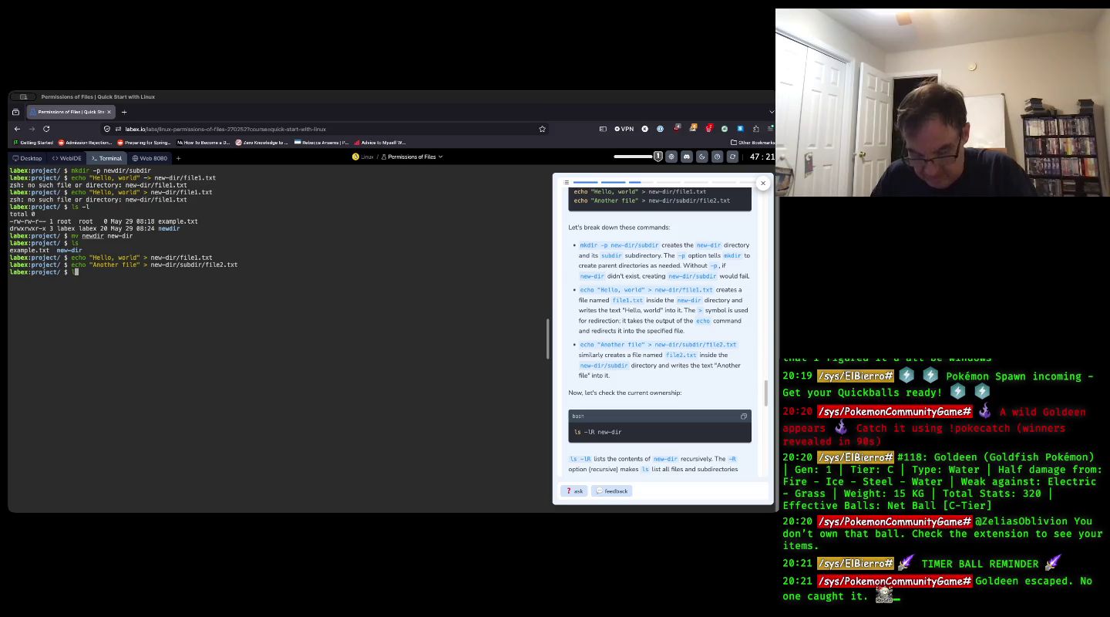
{"action": "type", "text": "s -l"}
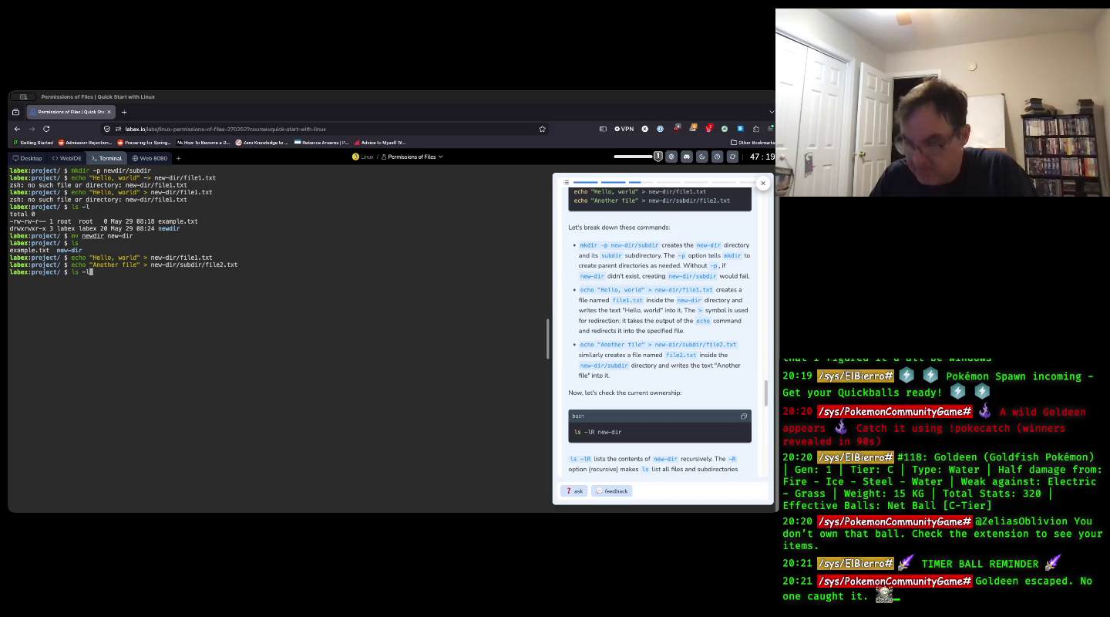
{"action": "type", "text": "R n"}
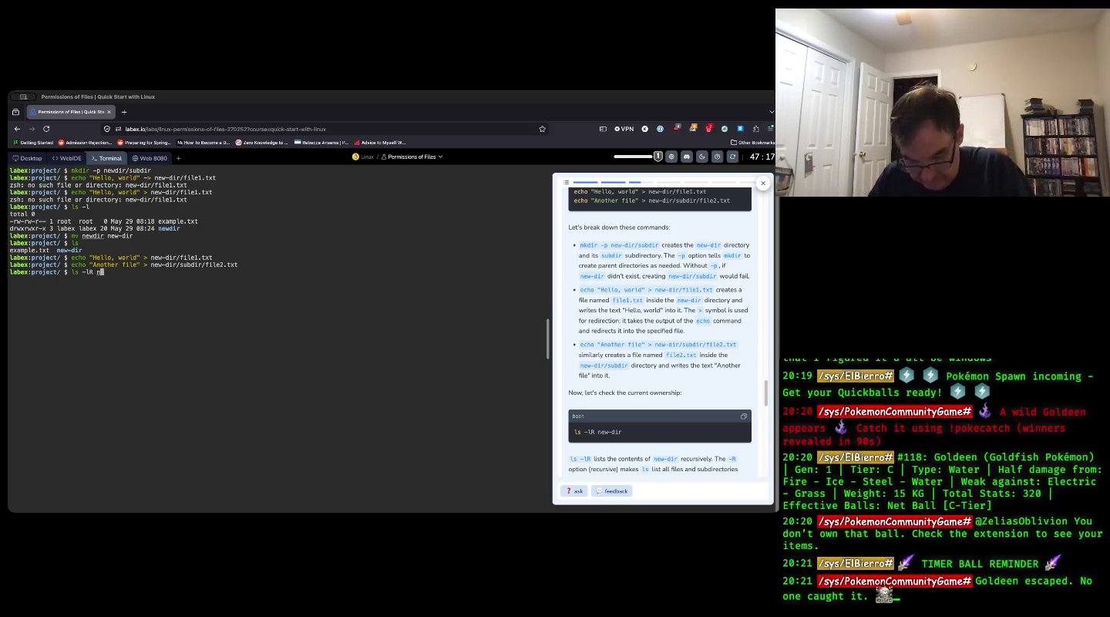
{"action": "type", "text": "ew-dir"}
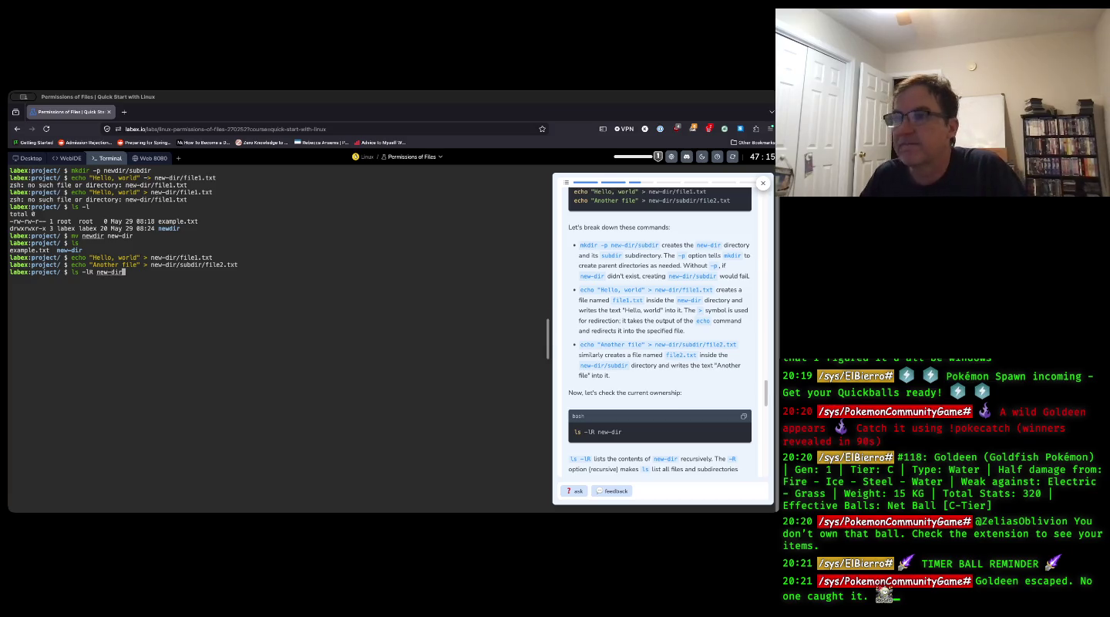
{"action": "key", "text": "Return"}
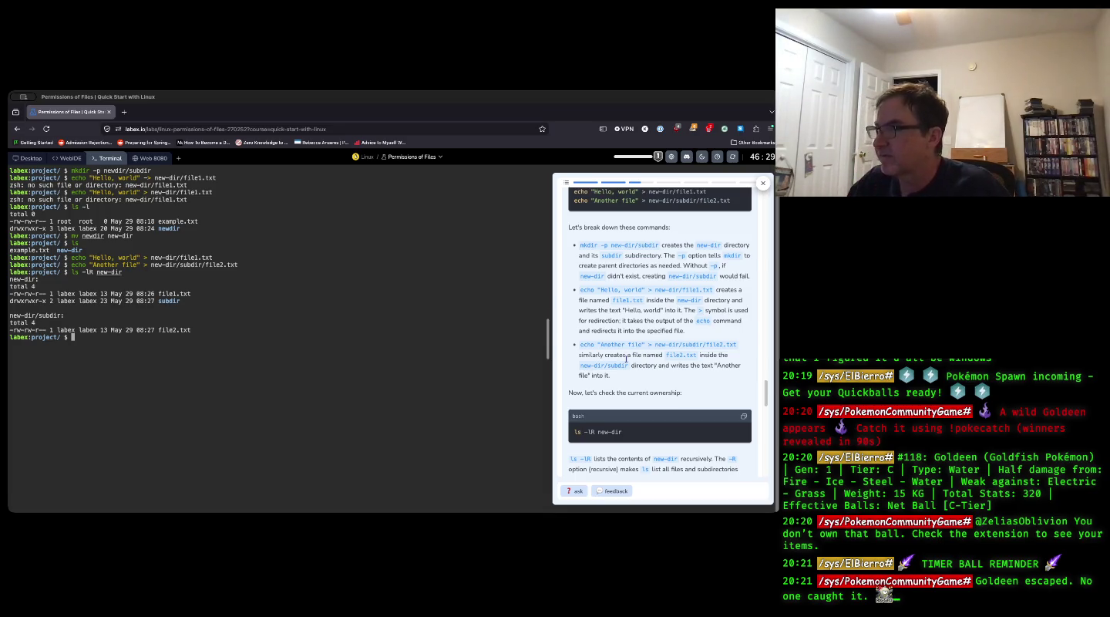
- Run sudo chown -R root:root new-dir to give root ownership of everything inside
{"action": "scroll", "coordinate": [692, 333], "scroll_direction": "down", "scroll_amount": 3}
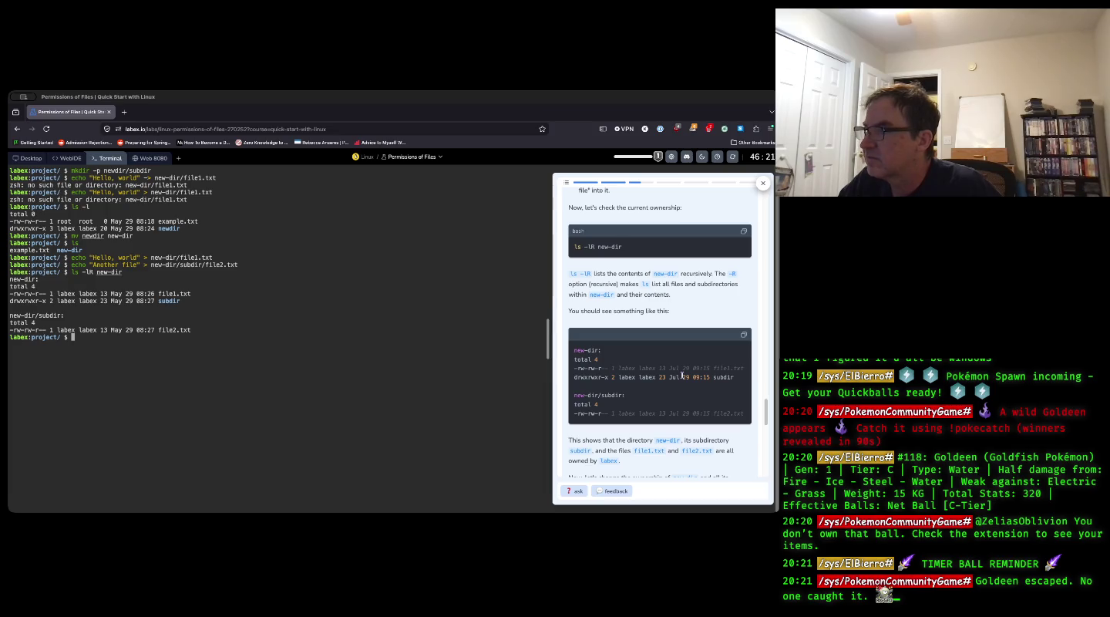
{"action": "scroll", "coordinate": [680, 375], "scroll_direction": "down", "scroll_amount": 1}
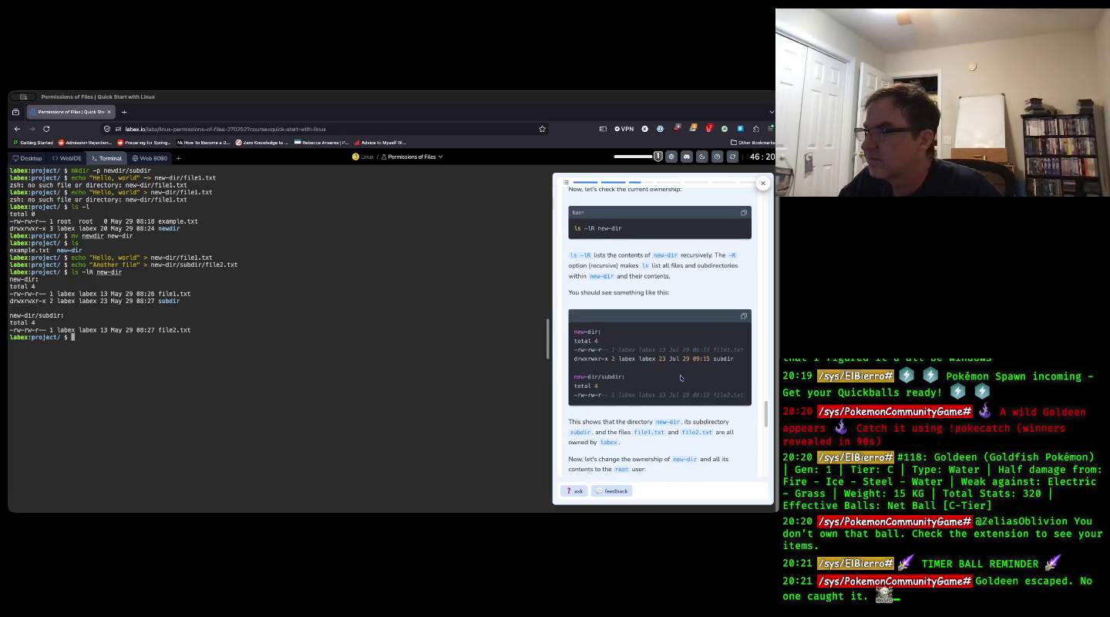
{"action": "scroll", "coordinate": [681, 376], "scroll_direction": "down", "scroll_amount": 1}
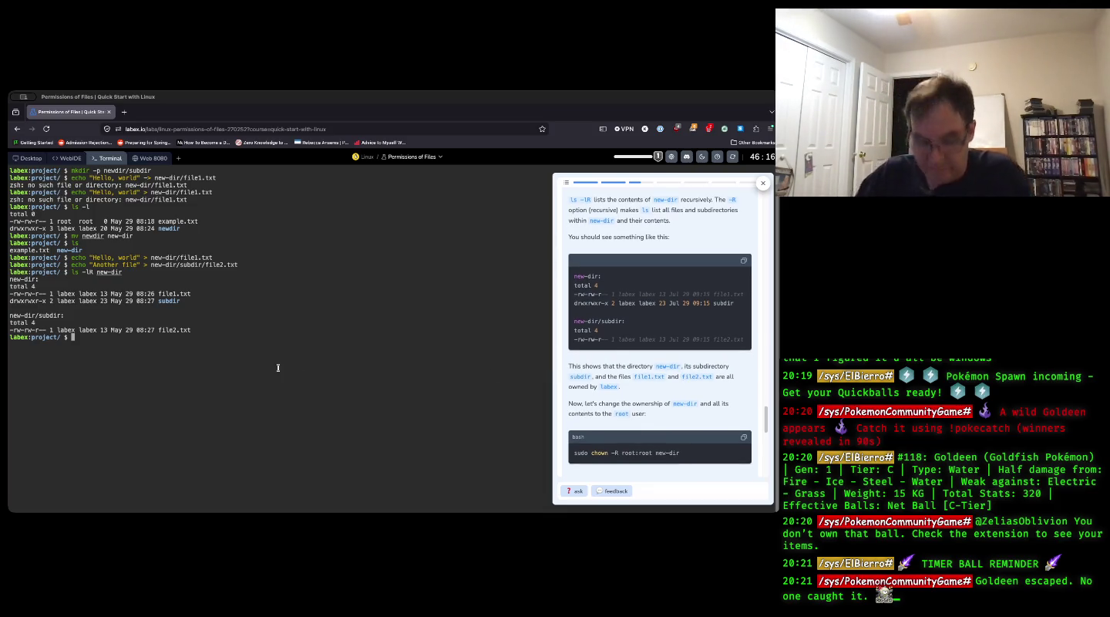
{"action": "type", "text": "sudo chown"}
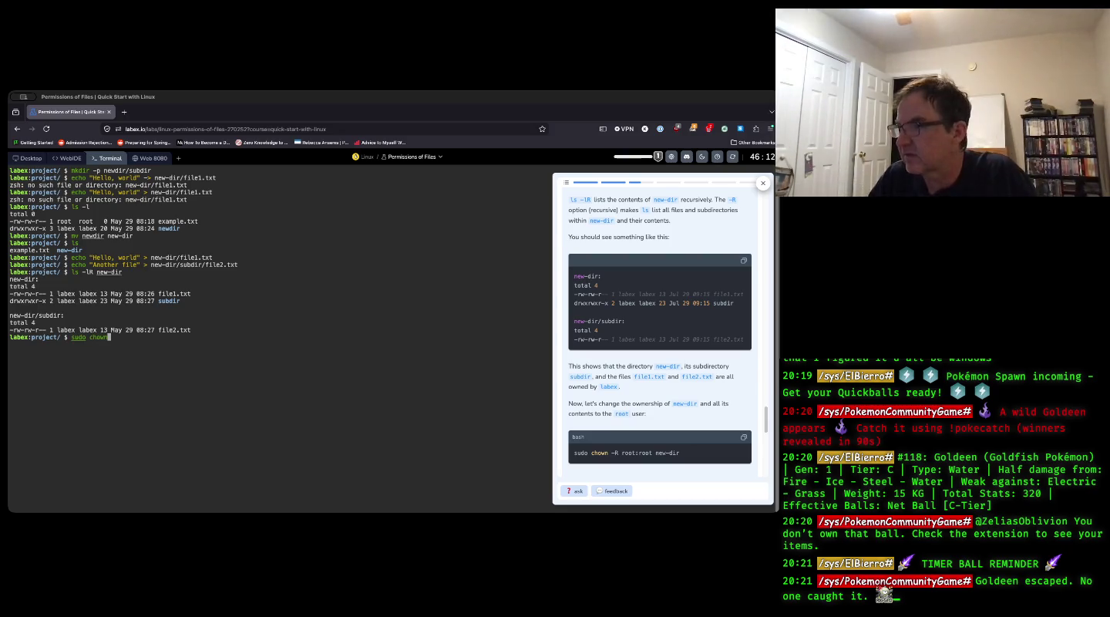
{"action": "type", "text": " -R "}
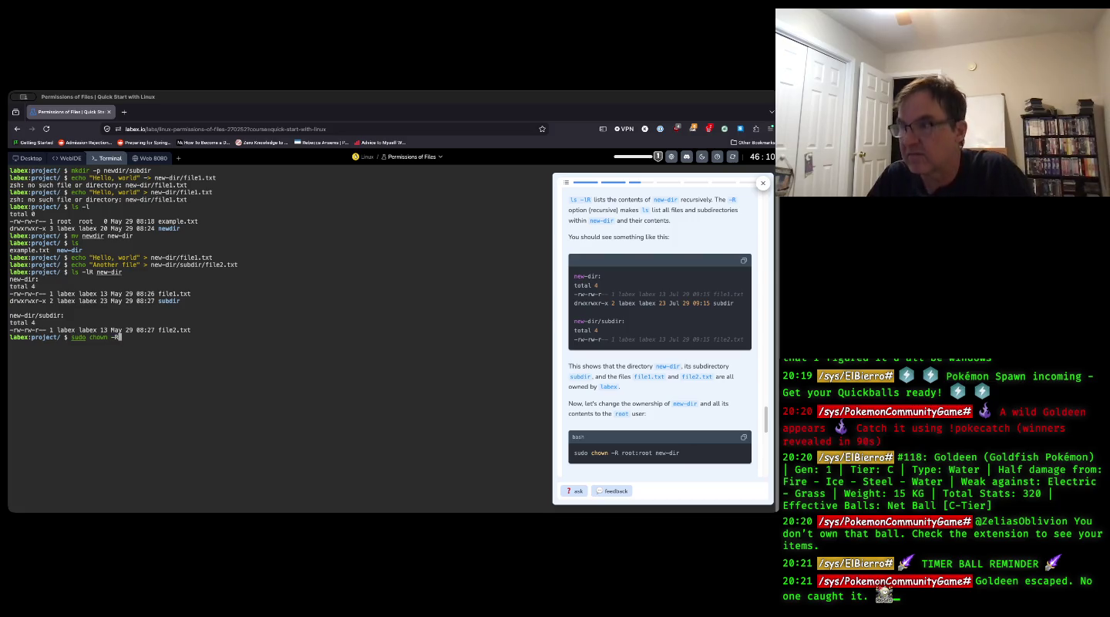
{"action": "type", "text": "r"}
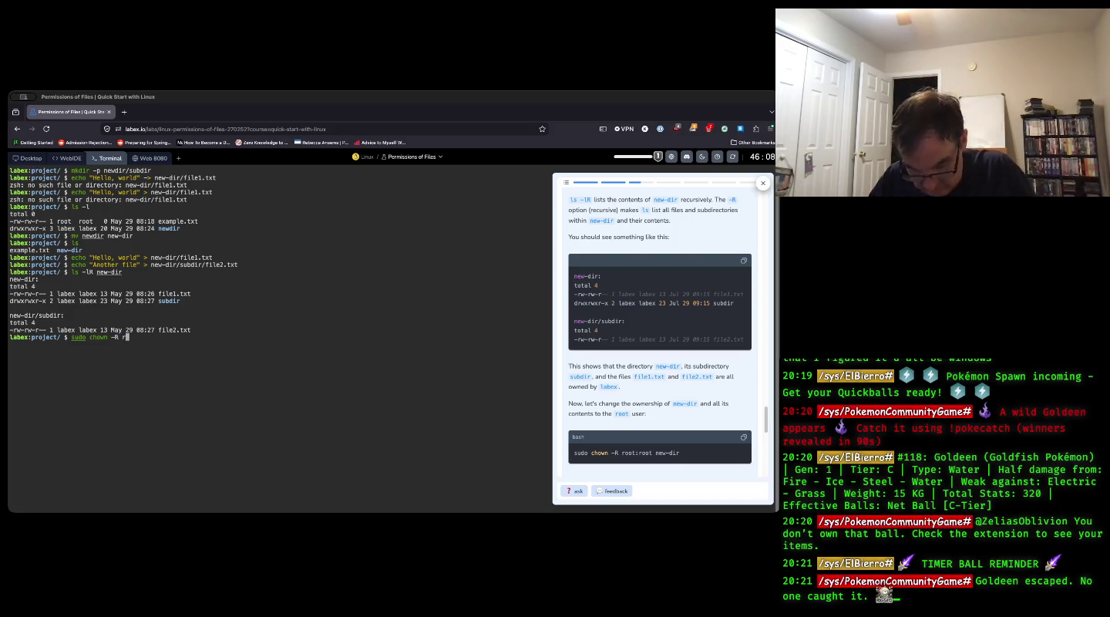
{"action": "type", "text": "oot:root"}
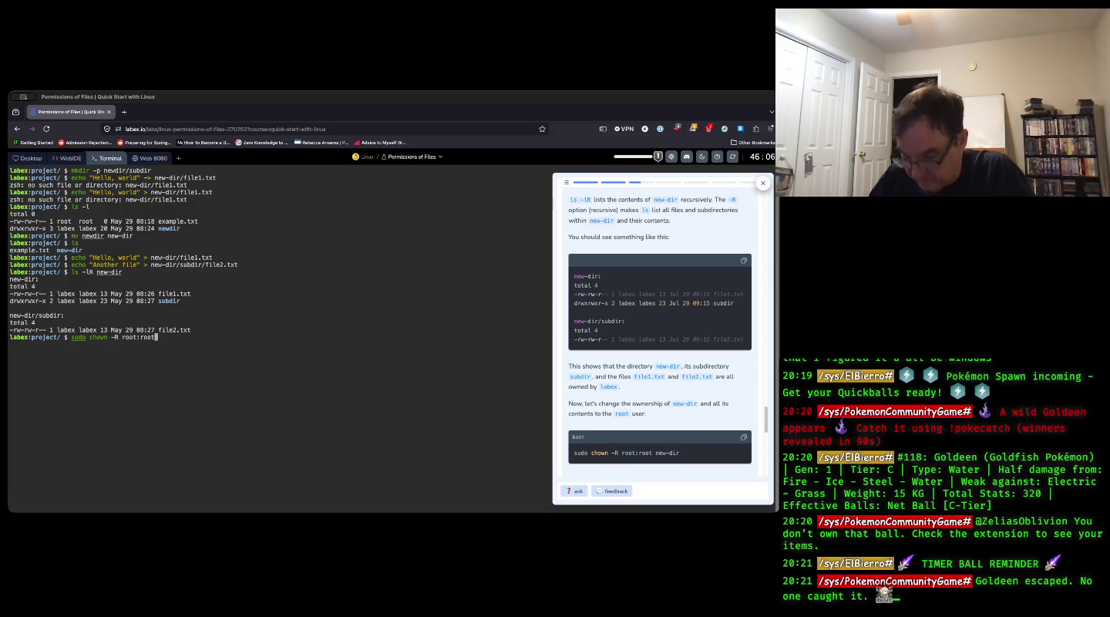
{"action": "type", "text": " new"}
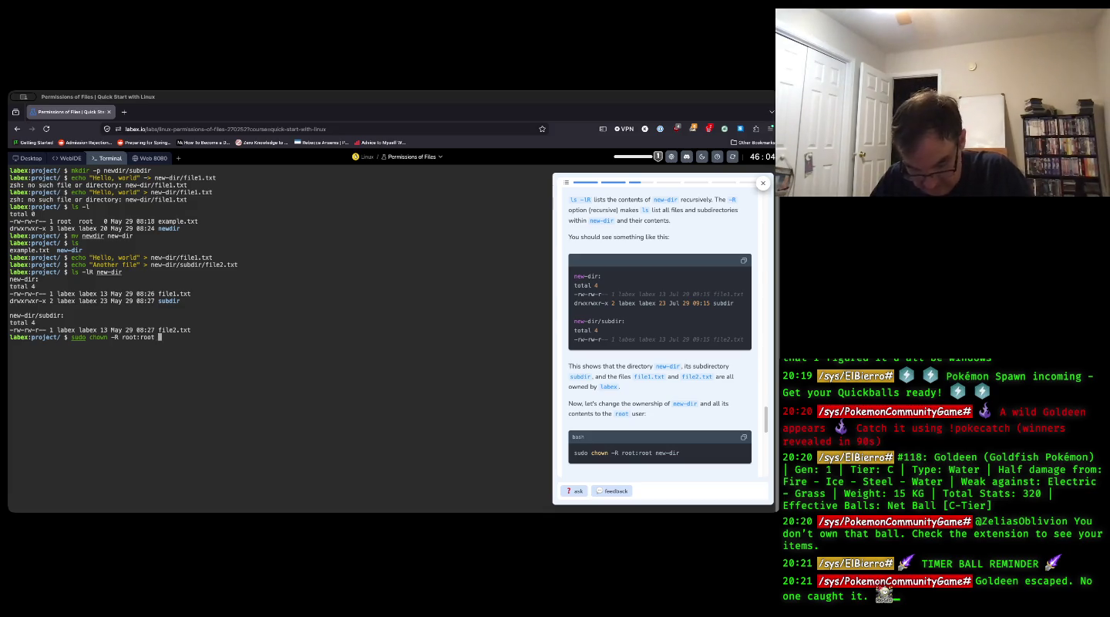
{"action": "type", "text": "-dir"}
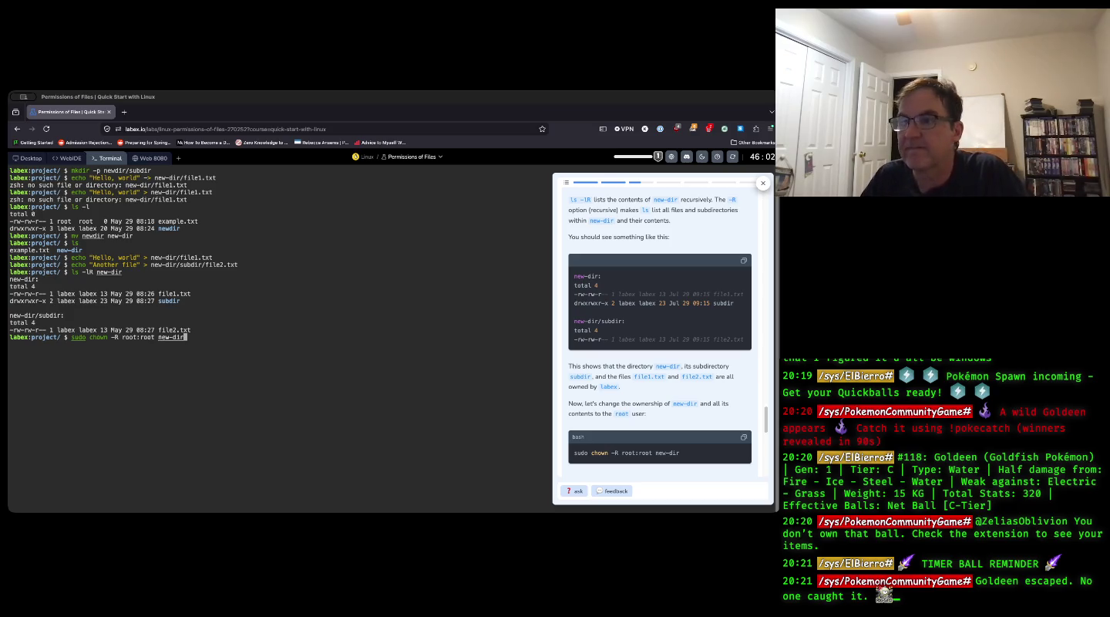
{"action": "key", "text": "Return"}
- Verify root ownership with ls -l and a recalled ls -lR new-dir listing
{"action": "type", "text": "ls -l"}
{"action": "key", "text": "Return"}
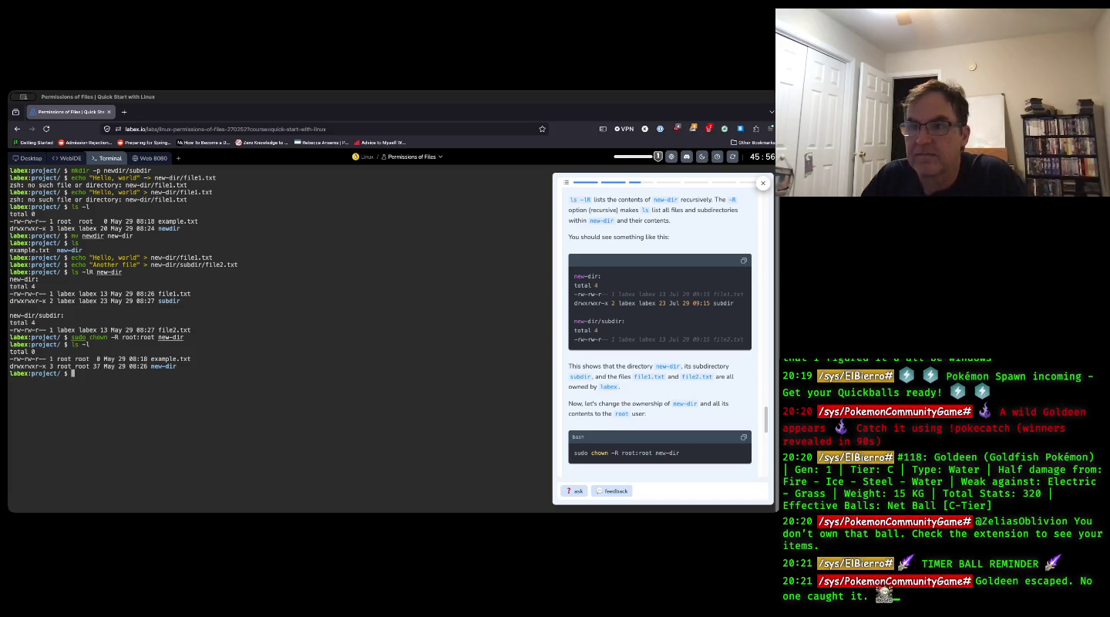
{"action": "key", "text": "Up"}
{"action": "key", "text": "Up"}
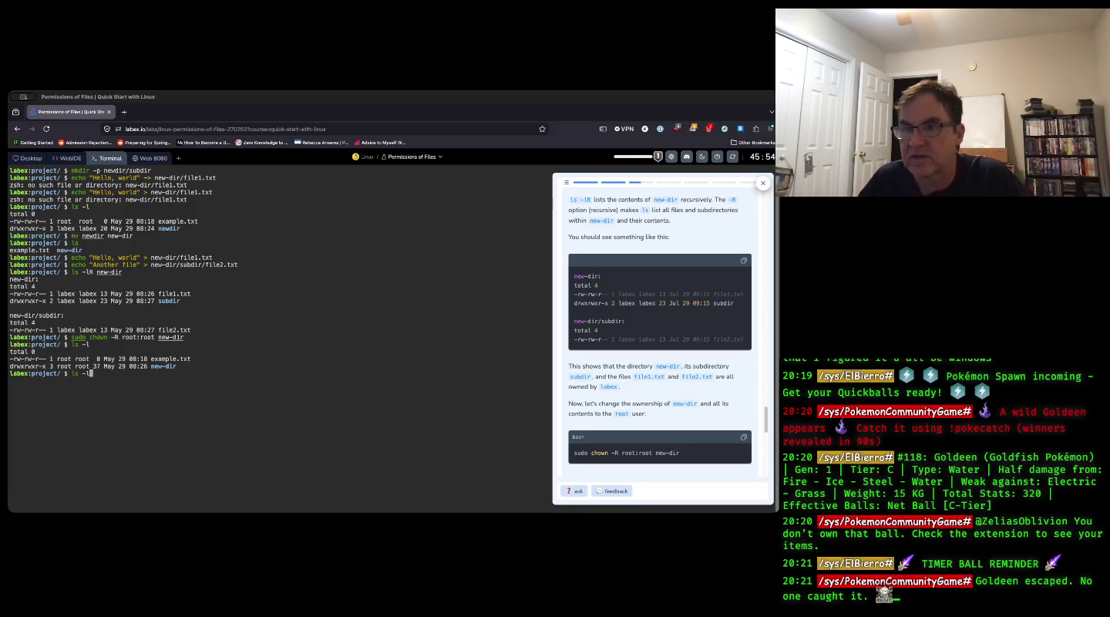
{"action": "key", "text": "Up"}
{"action": "key", "text": "Up"}
{"action": "key", "text": "Down"}
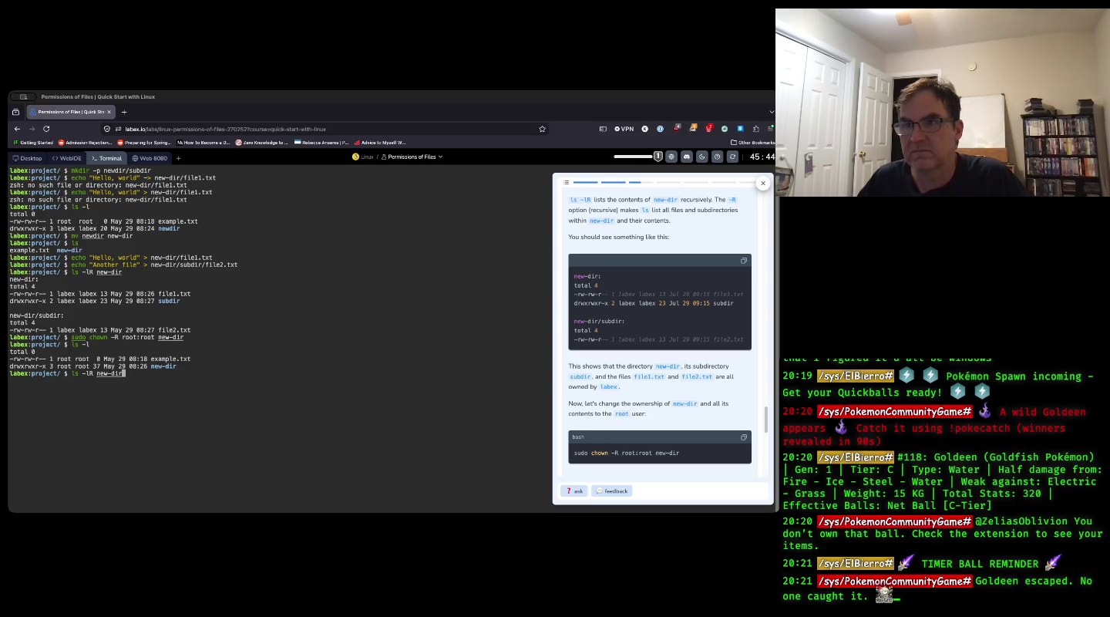
{"action": "key", "text": "Return"}
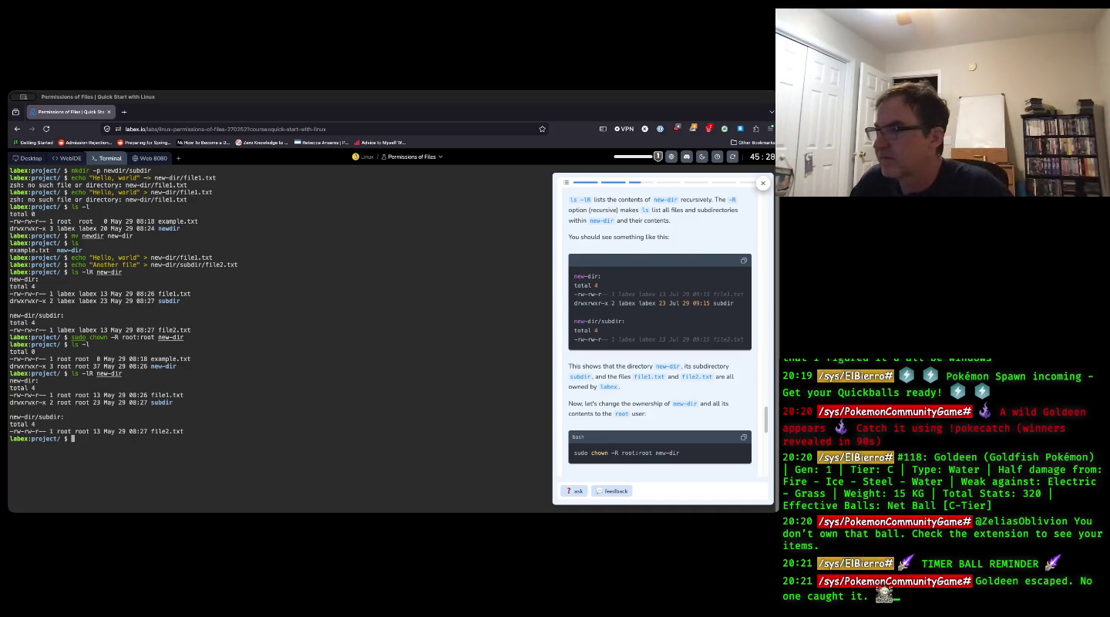
- Pass the root-ownership check and advance to "Changing the Permissions of a File"
{"action": "scroll", "coordinate": [562, 401], "scroll_direction": "down", "scroll_amount": 2}
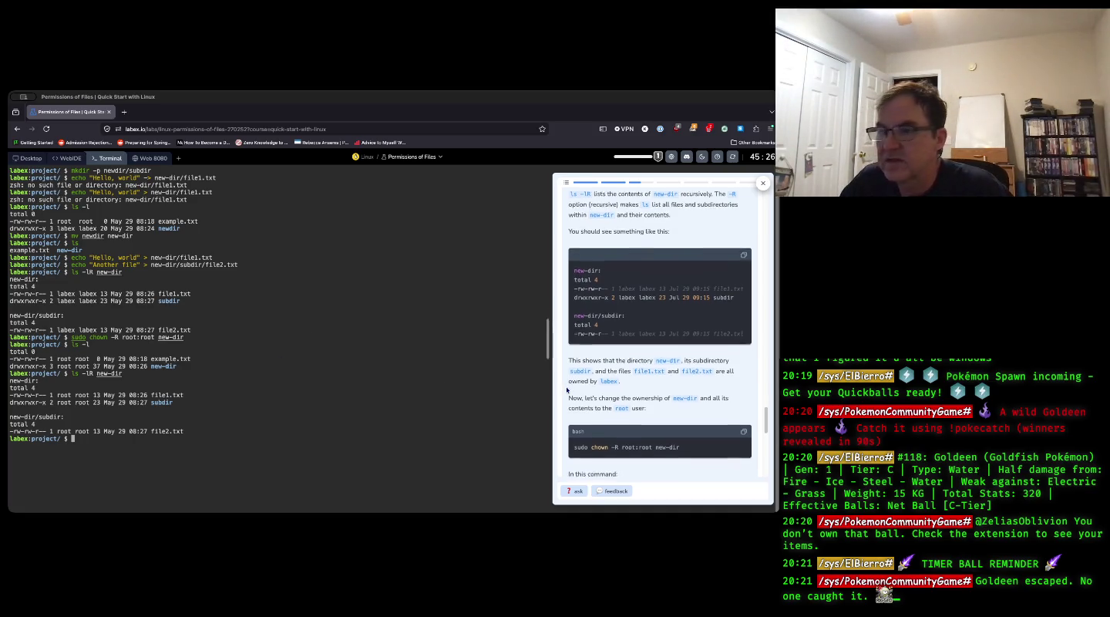
{"action": "scroll", "coordinate": [562, 402], "scroll_direction": "down", "scroll_amount": 4}
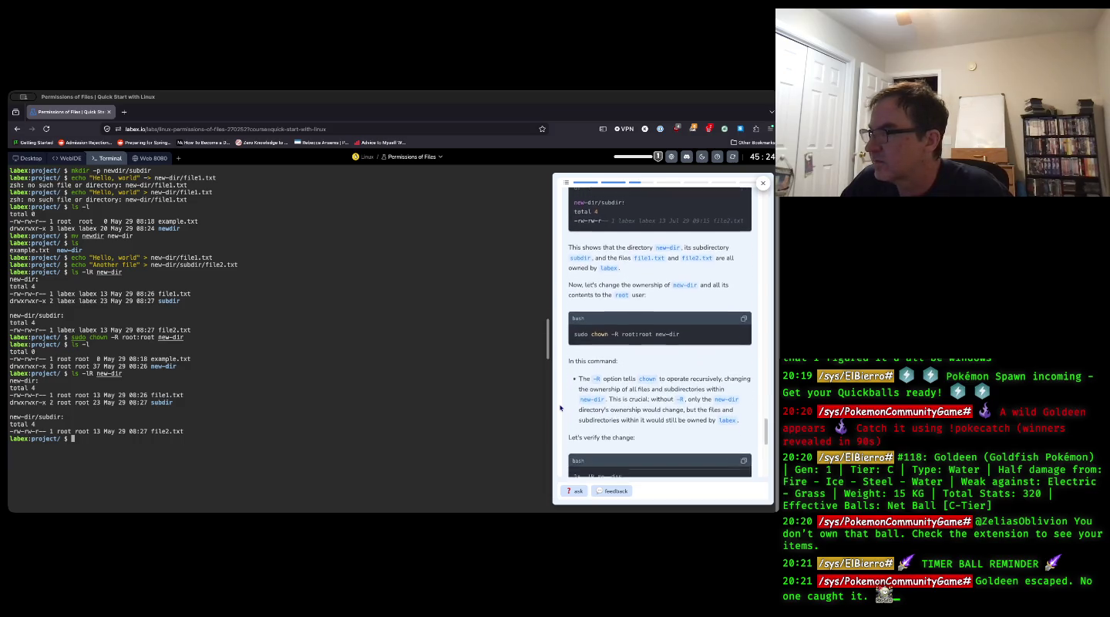
{"action": "scroll", "coordinate": [561, 408], "scroll_direction": "down", "scroll_amount": 1}
{"action": "scroll", "coordinate": [583, 410], "scroll_direction": "down", "scroll_amount": 4}
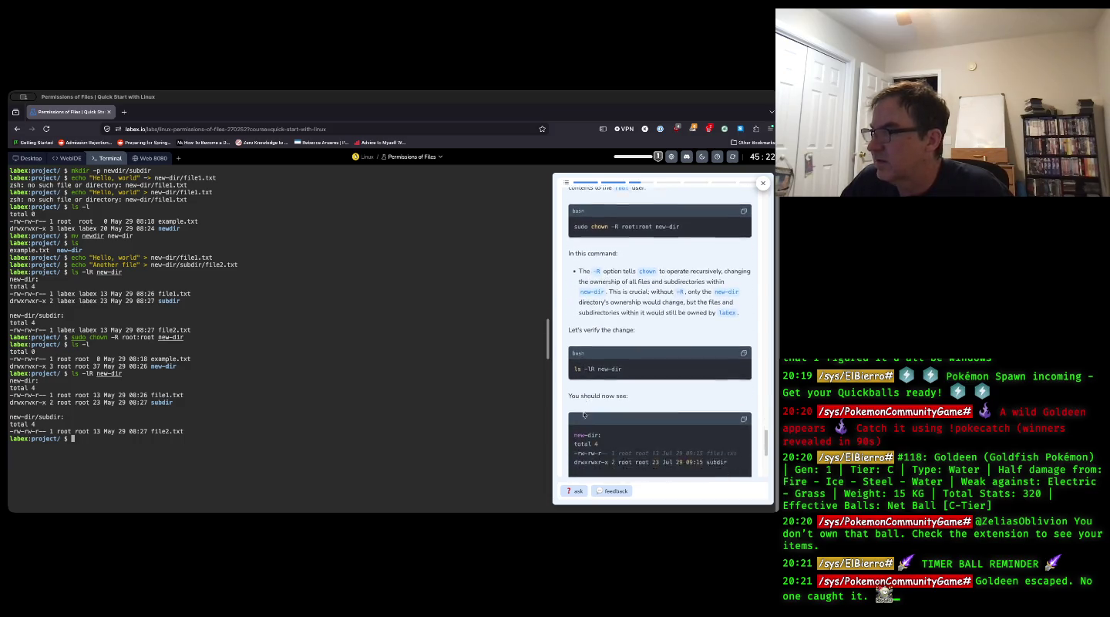
{"action": "scroll", "coordinate": [637, 407], "scroll_direction": "down", "scroll_amount": 1}
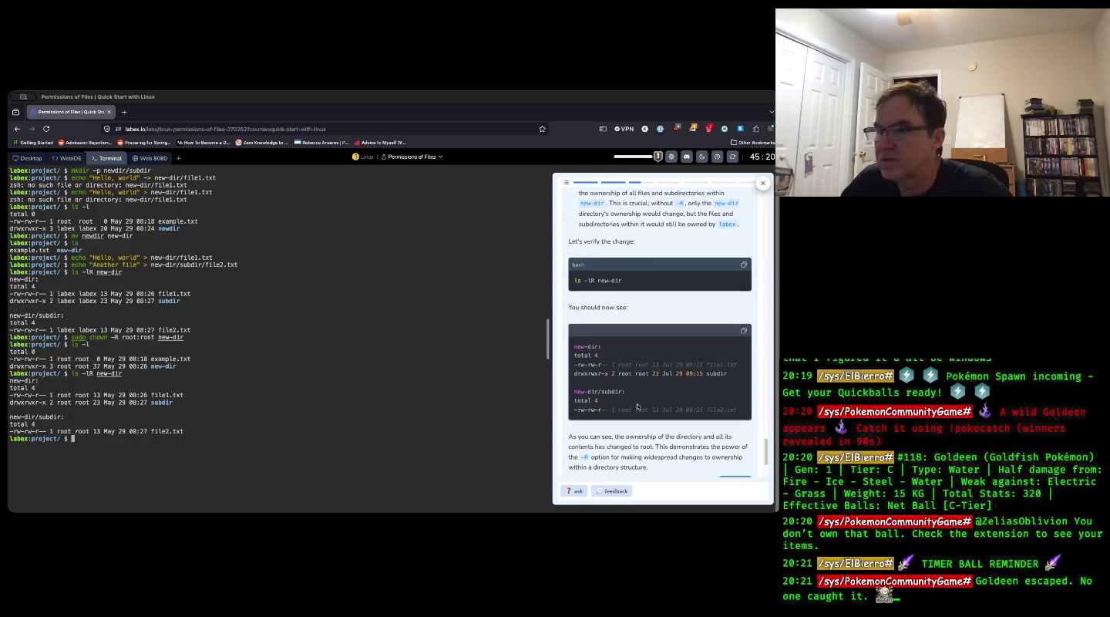
{"action": "scroll", "coordinate": [634, 394], "scroll_direction": "down", "scroll_amount": 2}
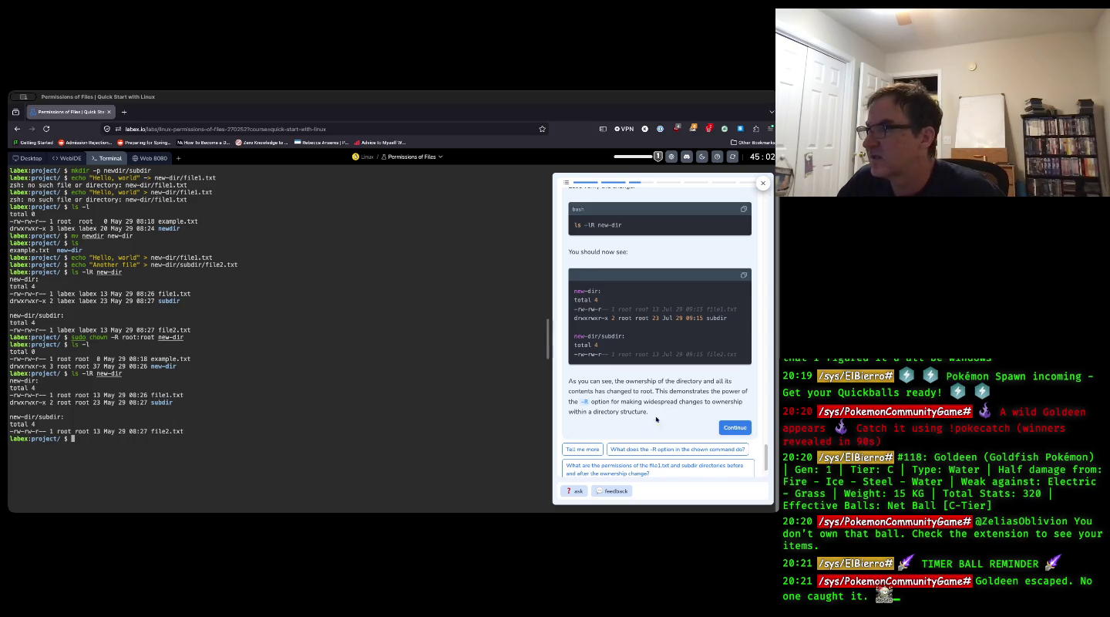
{"action": "left_click", "coordinate": [731, 428]}
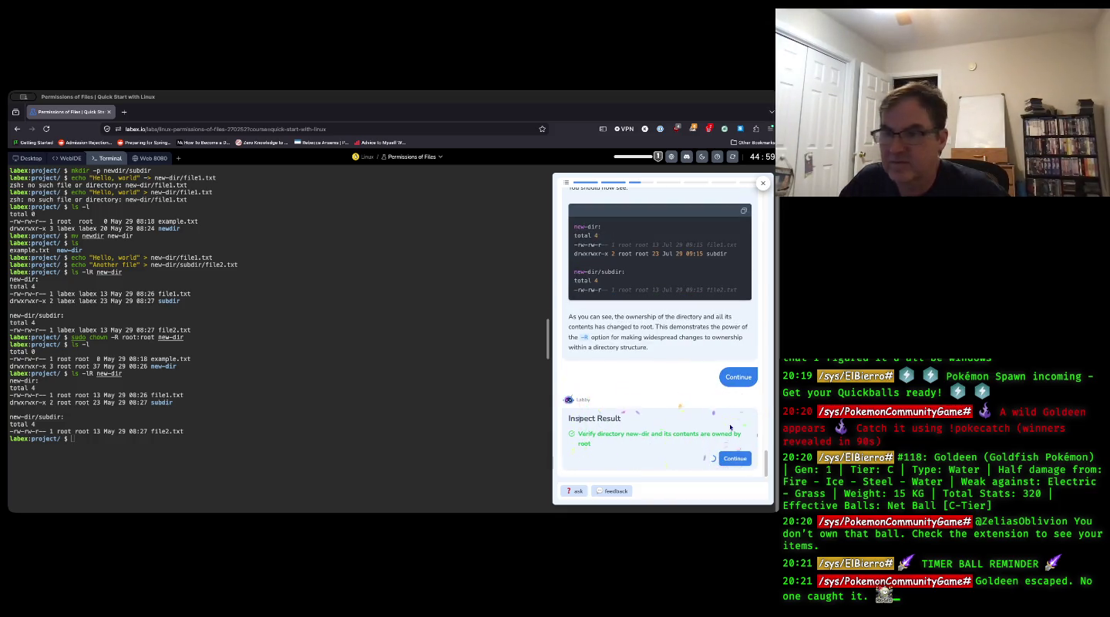
{"action": "left_click", "coordinate": [731, 455]}
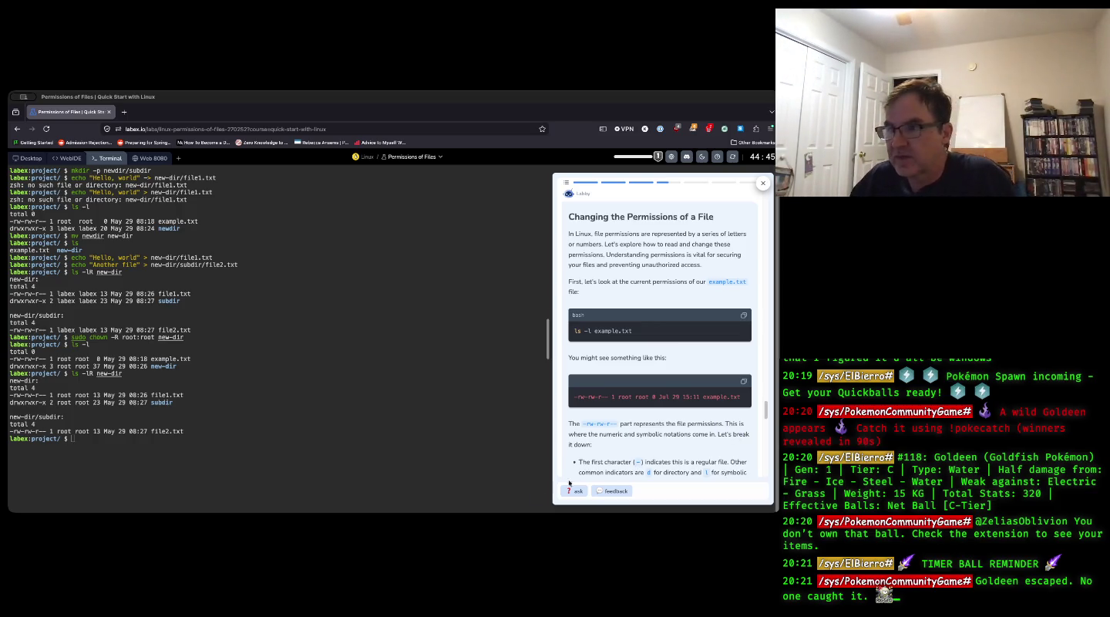
- Show example.txt's permissions with ls -l and read the chmod explanation in the guide
{"action": "type", "text": "ls -l exam"}
{"action": "key", "text": "Tab"}
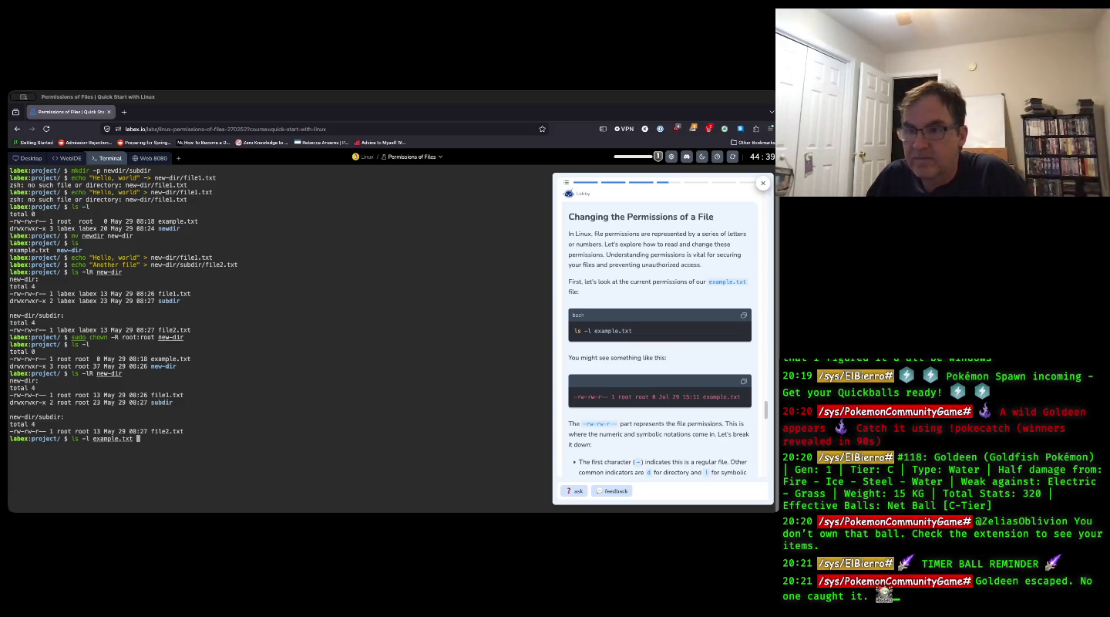
{"action": "key", "text": "Return"}
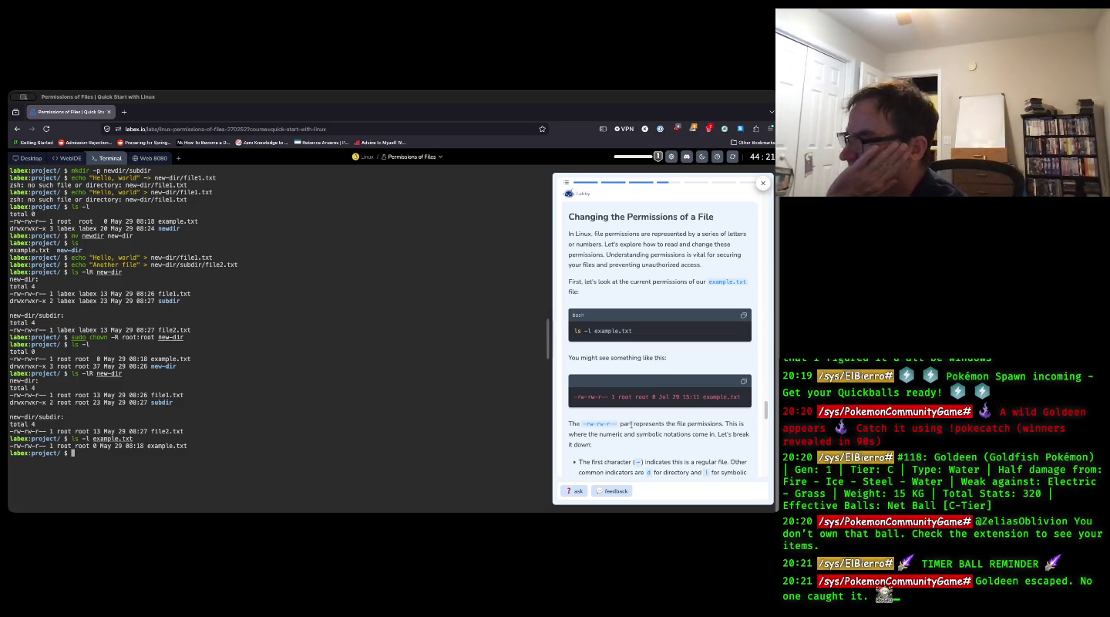
{"action": "scroll", "coordinate": [631, 425], "scroll_direction": "down", "scroll_amount": 2}
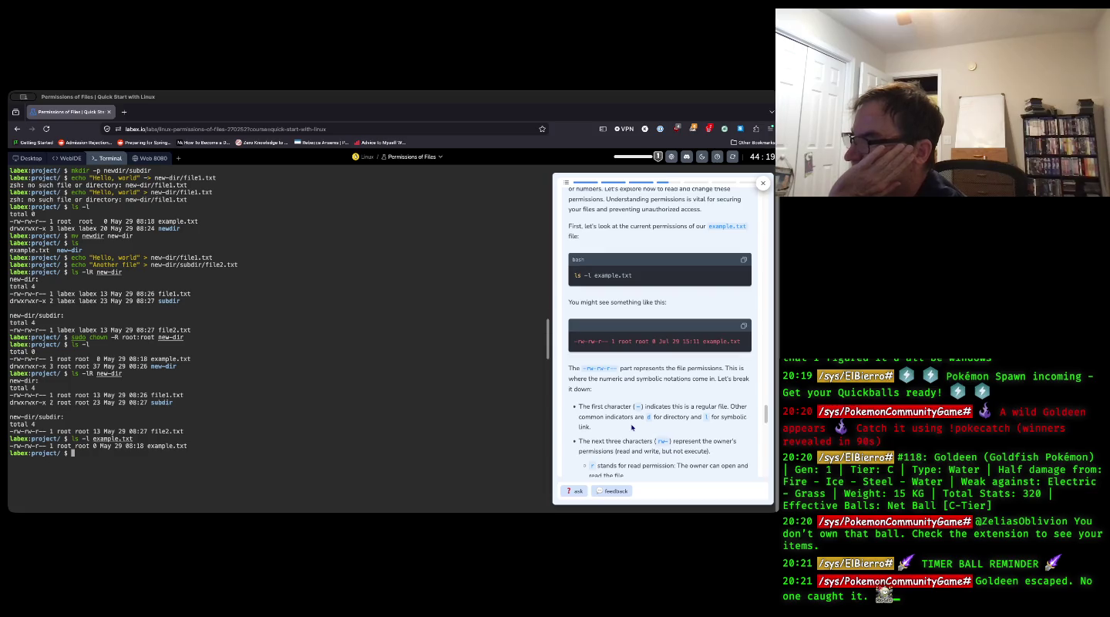
{"action": "scroll", "coordinate": [631, 426], "scroll_direction": "down", "scroll_amount": 1}
{"action": "scroll", "coordinate": [632, 428], "scroll_direction": "down", "scroll_amount": 1}
{"action": "scroll", "coordinate": [631, 429], "scroll_direction": "down", "scroll_amount": 2}
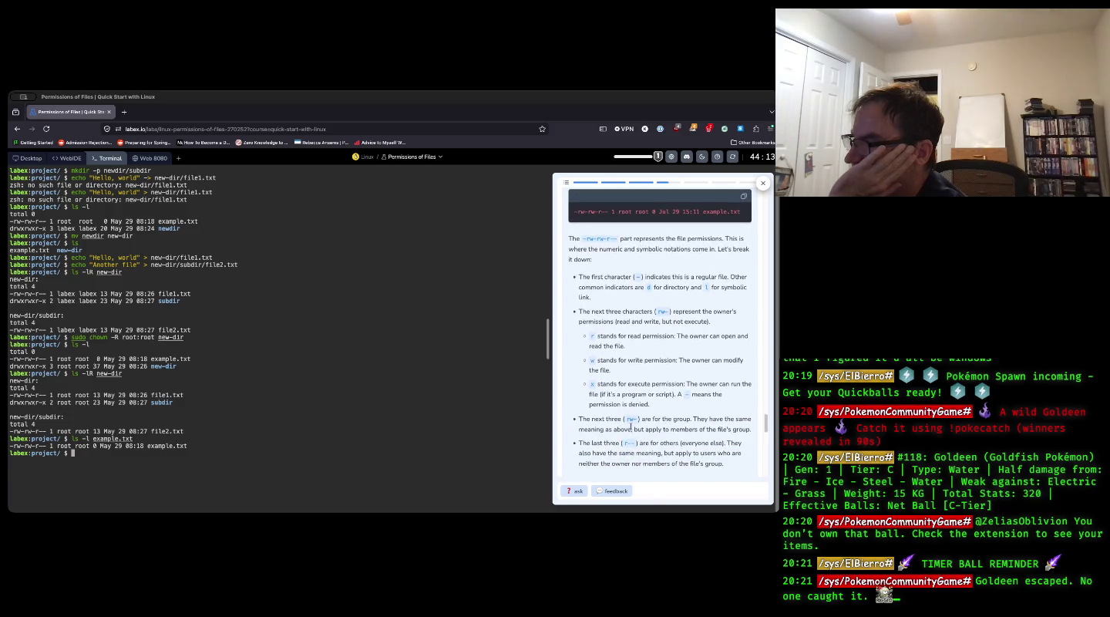
{"action": "scroll", "coordinate": [632, 427], "scroll_direction": "down", "scroll_amount": 1}
{"action": "scroll", "coordinate": [630, 425], "scroll_direction": "down", "scroll_amount": 3}
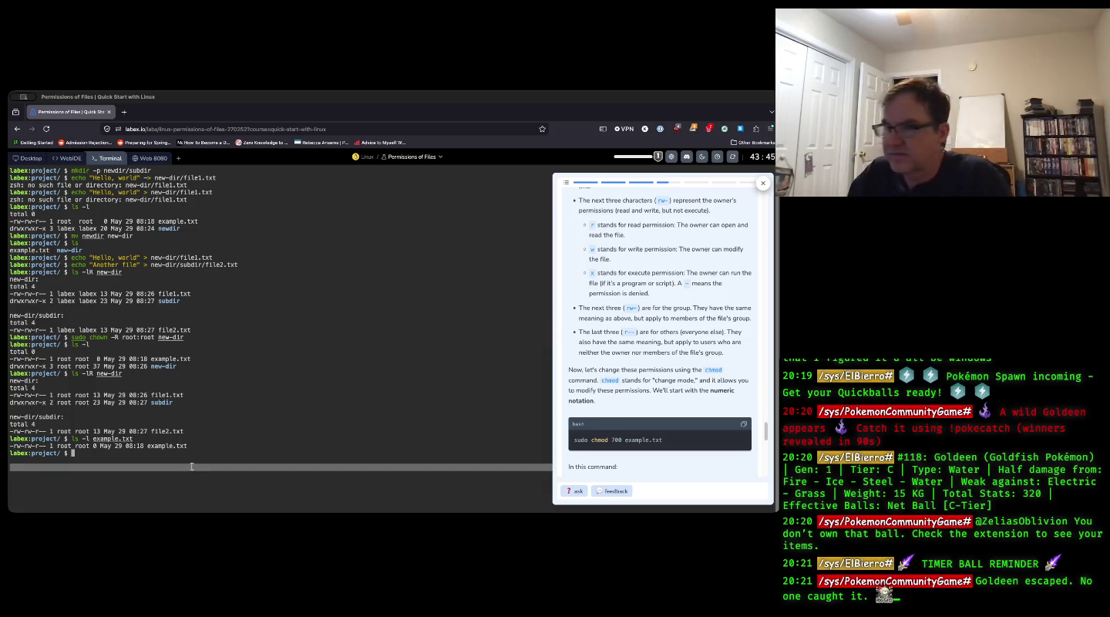
- Apply sudo chmod 700 to example.txt and confirm it now lists as -rwx------
{"action": "type", "text": "sudo chmod"}
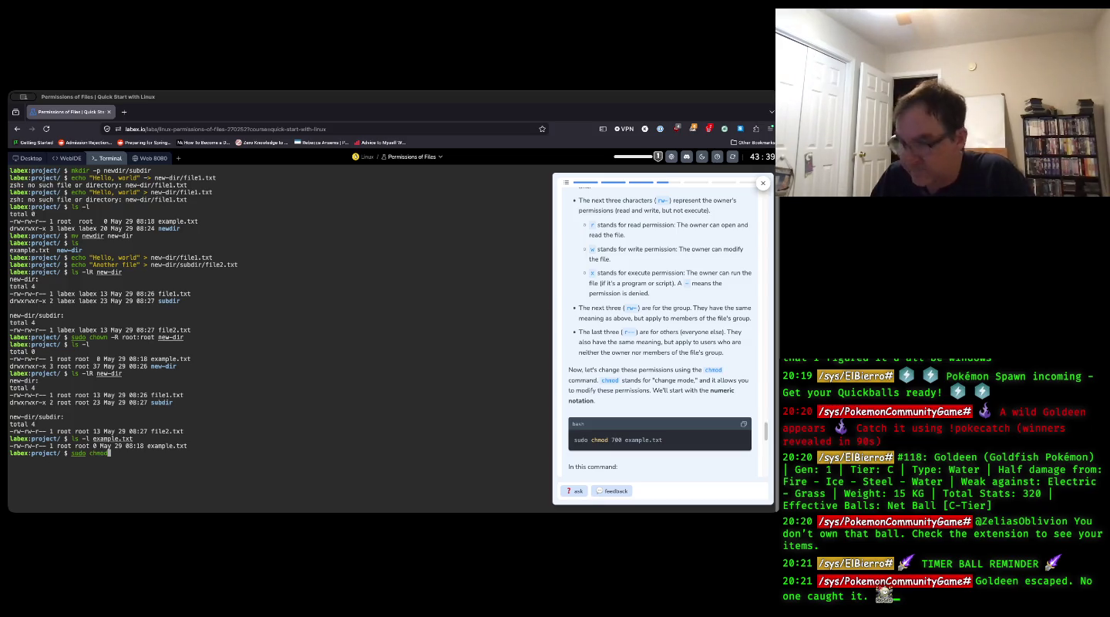
{"action": "type", "text": " 700"}
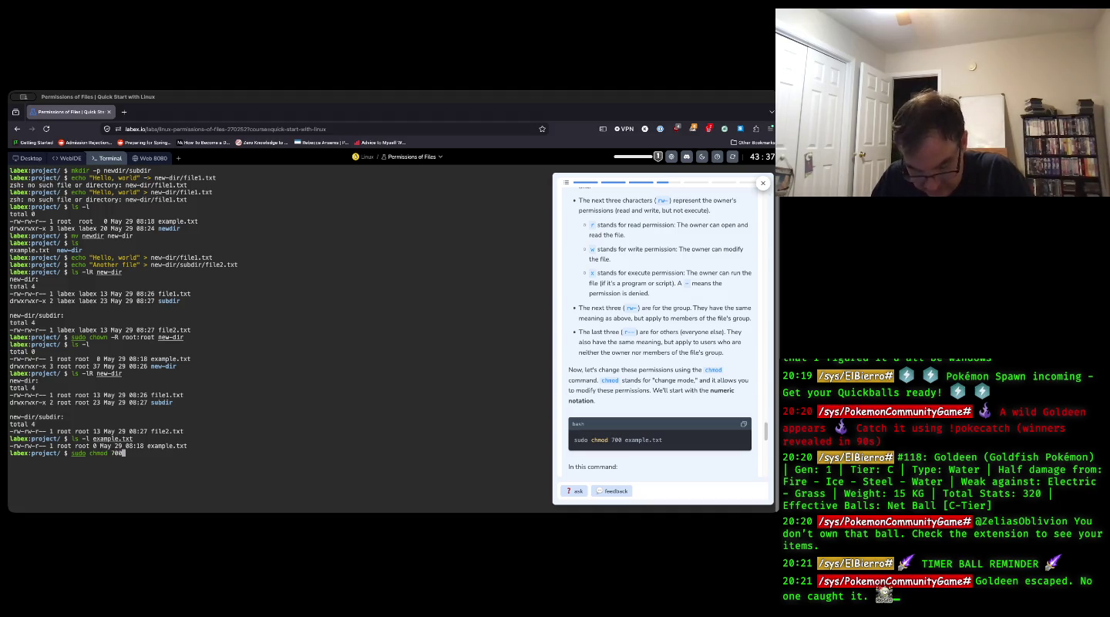
{"action": "type", "text": " exam"}
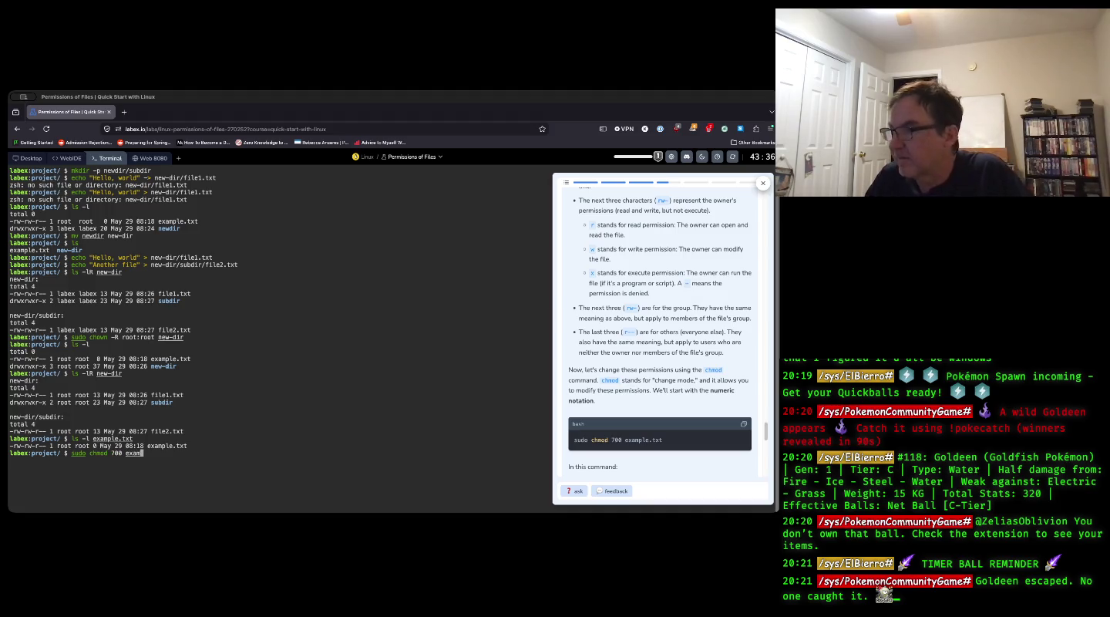
{"action": "key", "text": "Tab"}
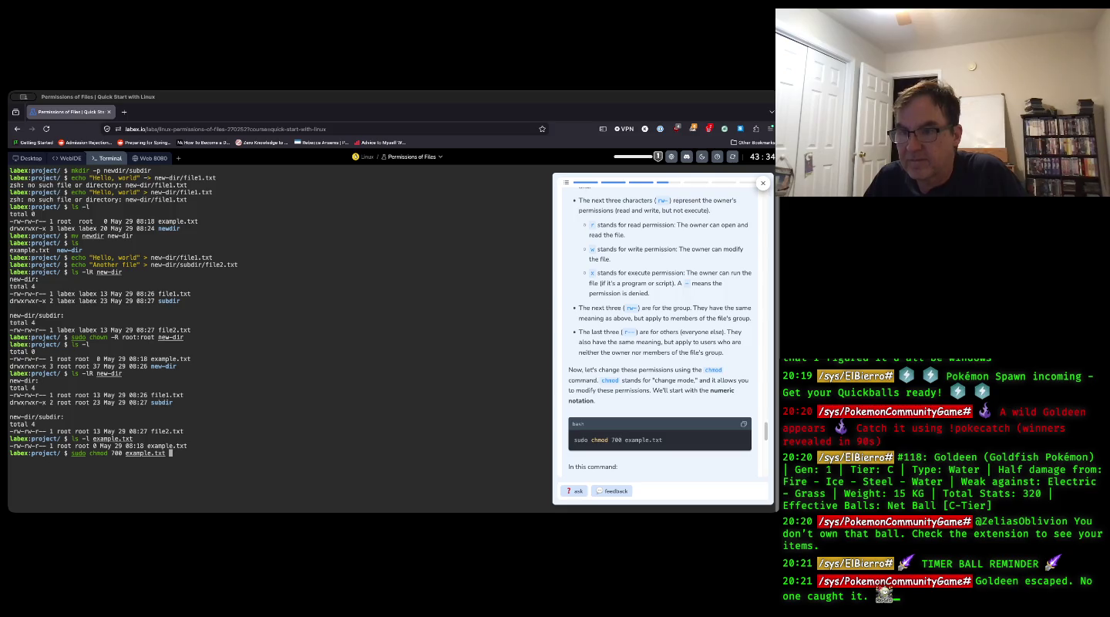
{"action": "key", "text": "Return"}
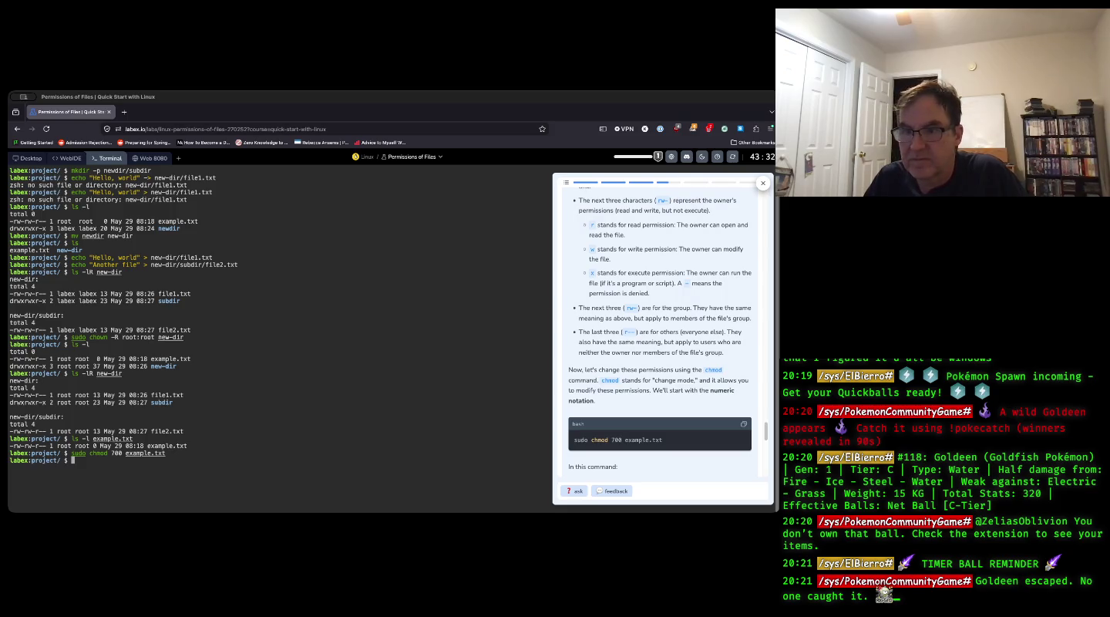
{"action": "key", "text": "Up"}
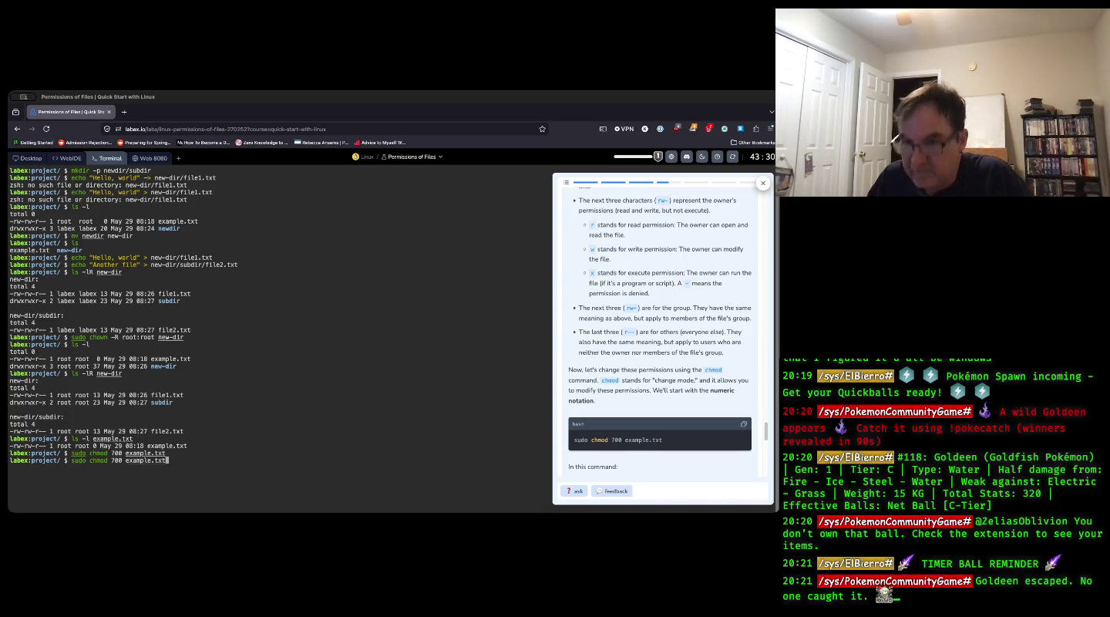
{"action": "key", "text": "Up"}
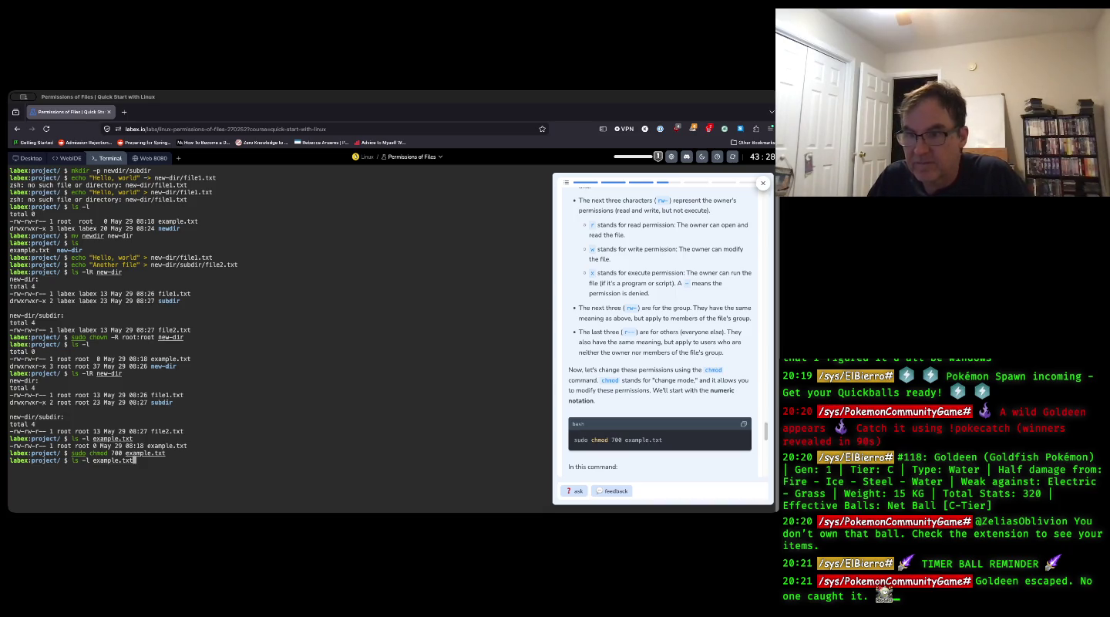
{"action": "key", "text": "Return"}
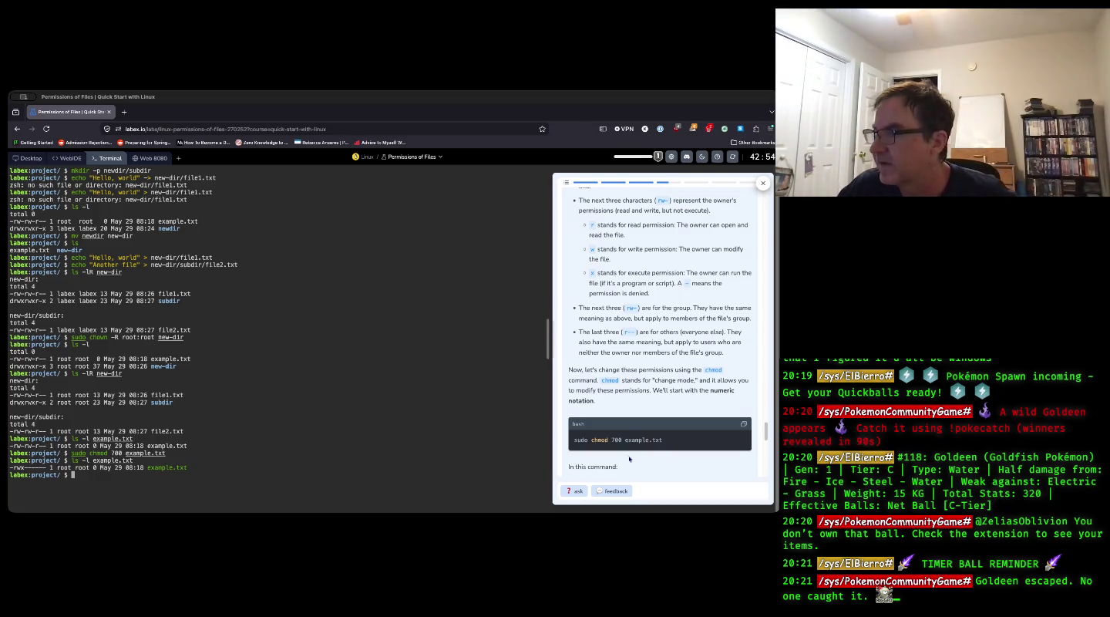
- Pass the 700 permission check and advance to "Changing the Permissions of a Directory"
{"action": "scroll", "coordinate": [642, 417], "scroll_direction": "down", "scroll_amount": 2}
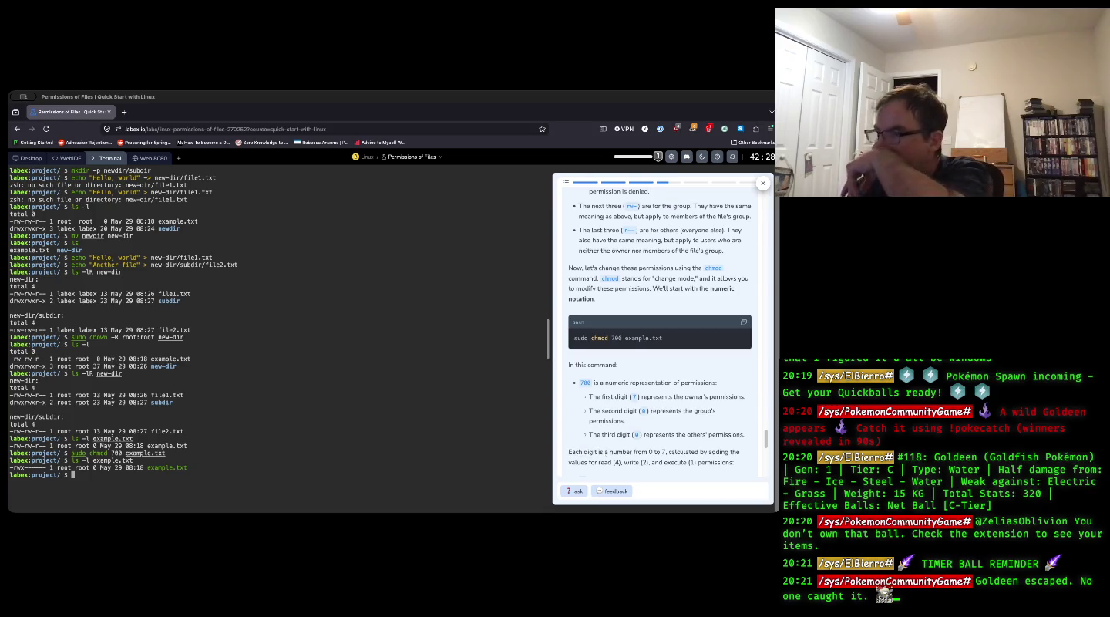
{"action": "scroll", "coordinate": [631, 444], "scroll_direction": "down", "scroll_amount": 1}
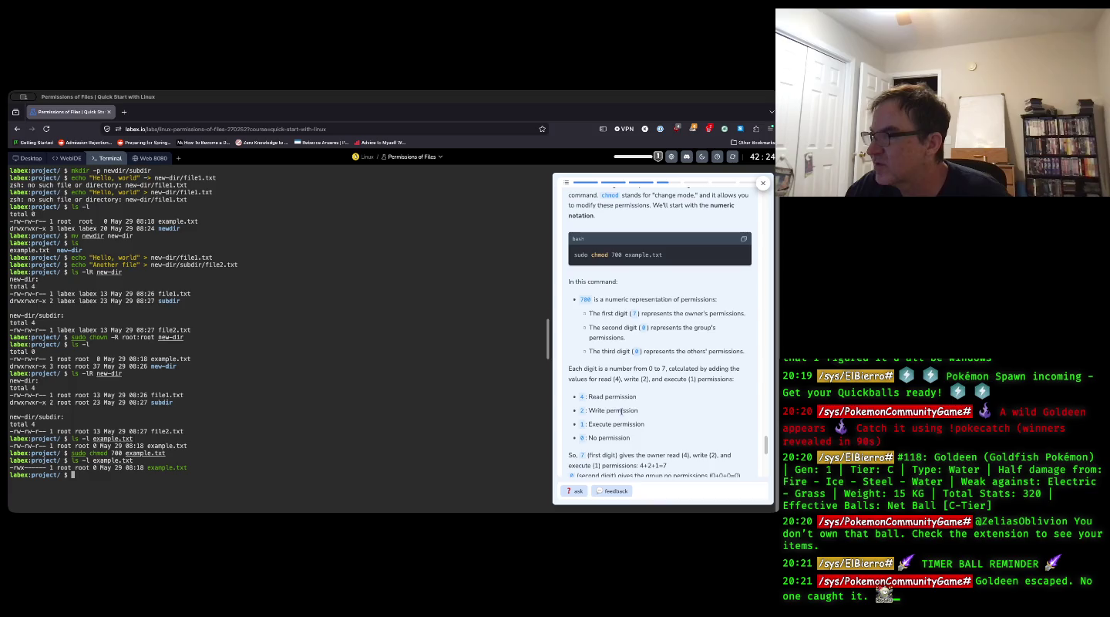
{"action": "scroll", "coordinate": [630, 407], "scroll_direction": "down", "scroll_amount": 1}
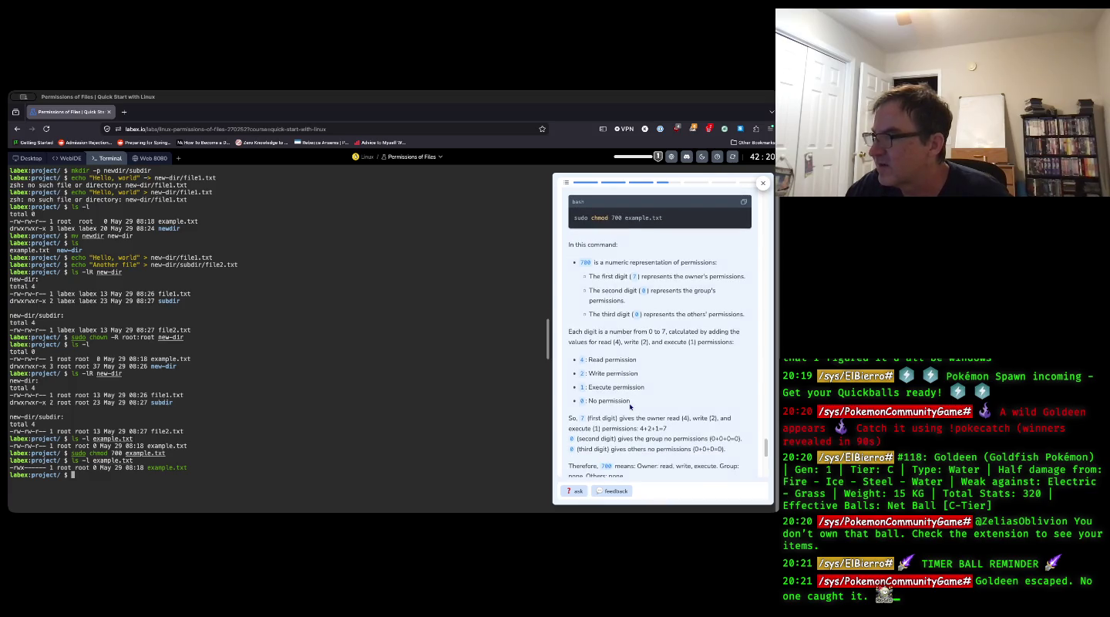
{"action": "scroll", "coordinate": [631, 406], "scroll_direction": "down", "scroll_amount": 1}
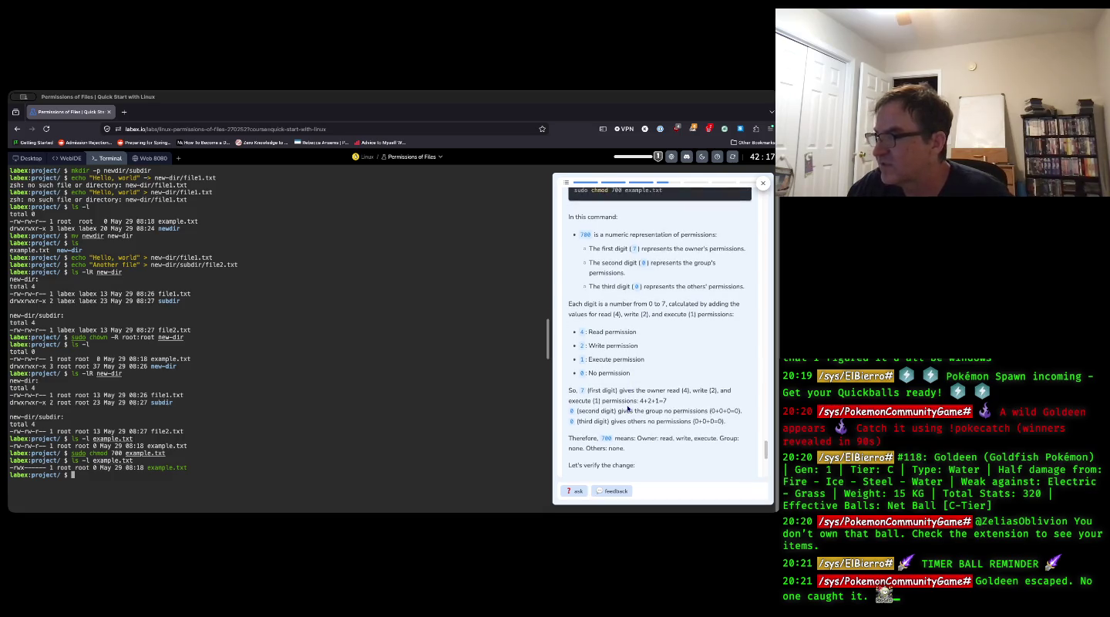
{"action": "scroll", "coordinate": [629, 409], "scroll_direction": "down", "scroll_amount": 3}
{"action": "scroll", "coordinate": [626, 410], "scroll_direction": "down", "scroll_amount": 1}
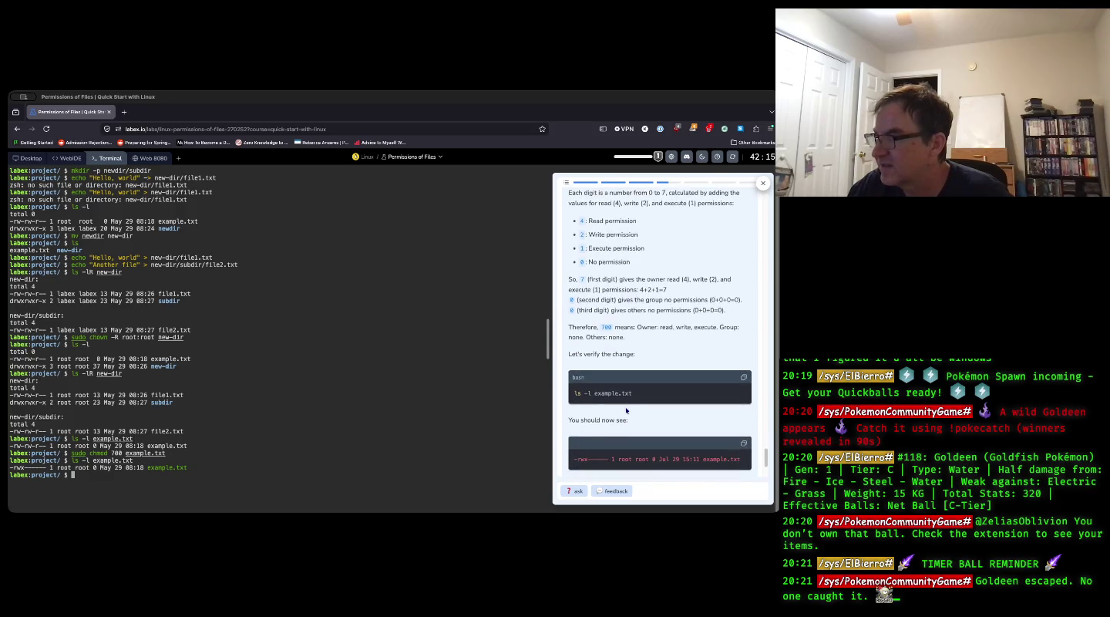
{"action": "scroll", "coordinate": [626, 410], "scroll_direction": "down", "scroll_amount": 2}
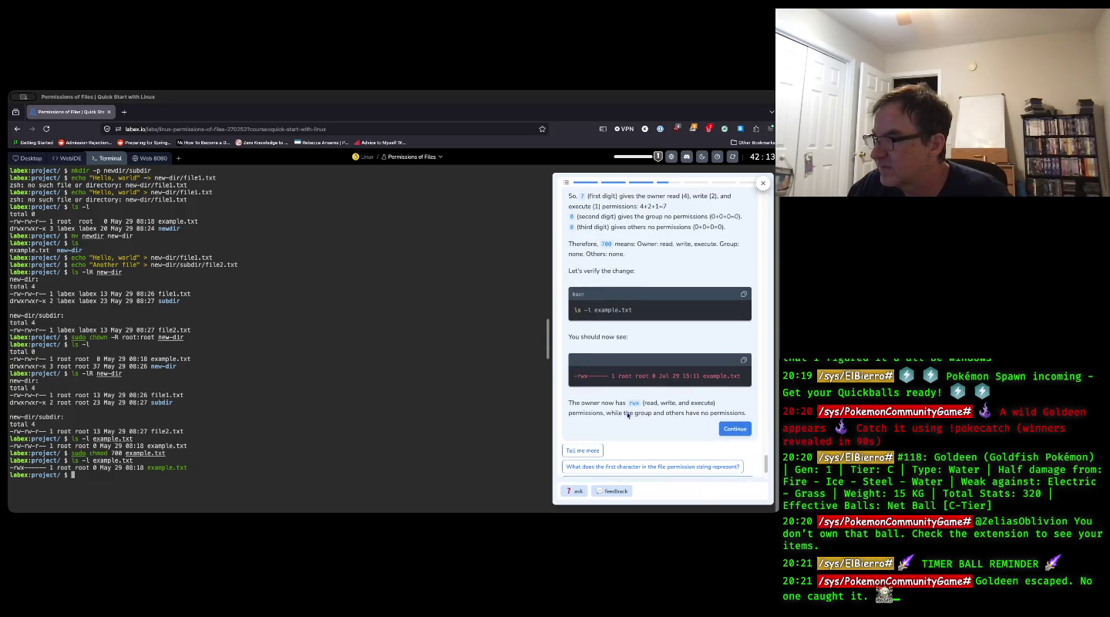
{"action": "left_click", "coordinate": [731, 431]}
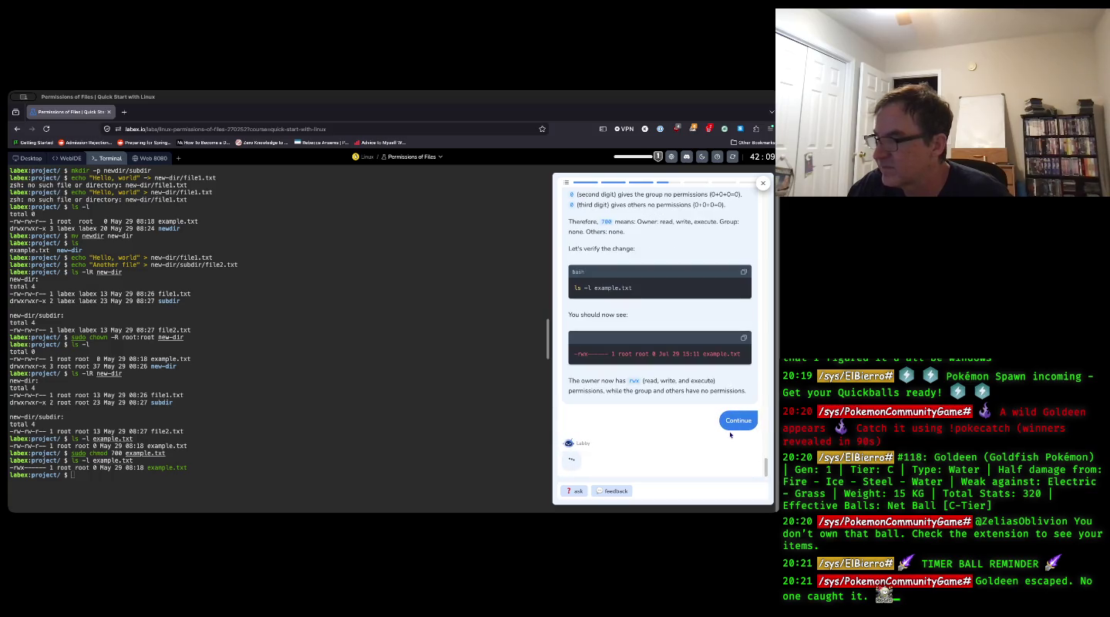
{"action": "left_click", "coordinate": [736, 461]}
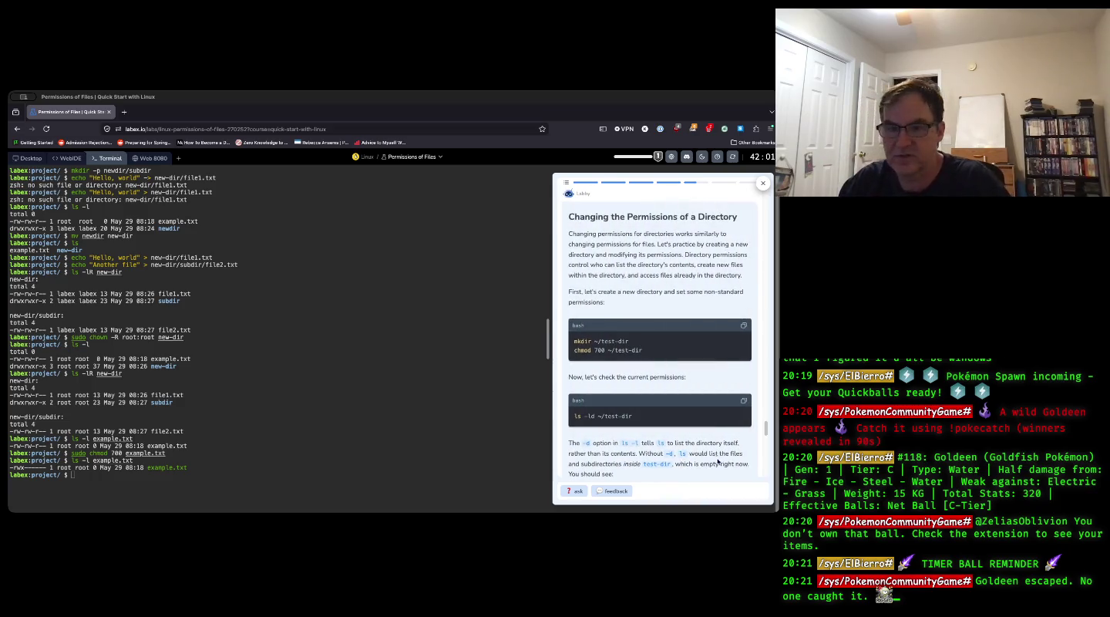
- Clear the terminal and create test-dir in the home folder with mkdir ~/test-dir
{"action": "left_click", "coordinate": [268, 464]}
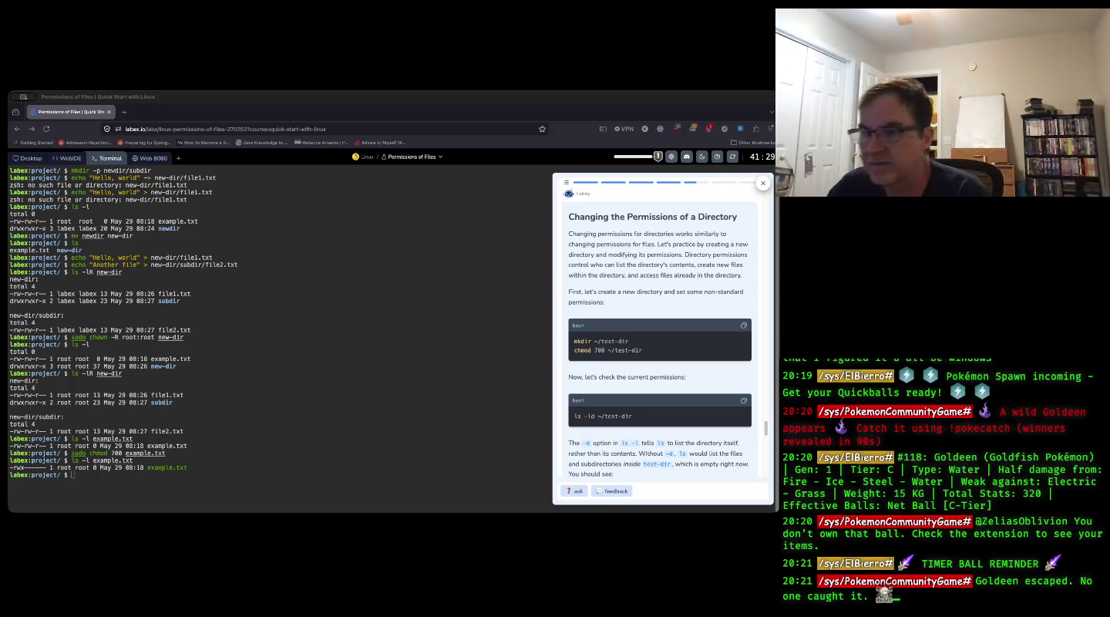
{"action": "left_click", "coordinate": [107, 493]}
{"action": "type", "text": "clear"}
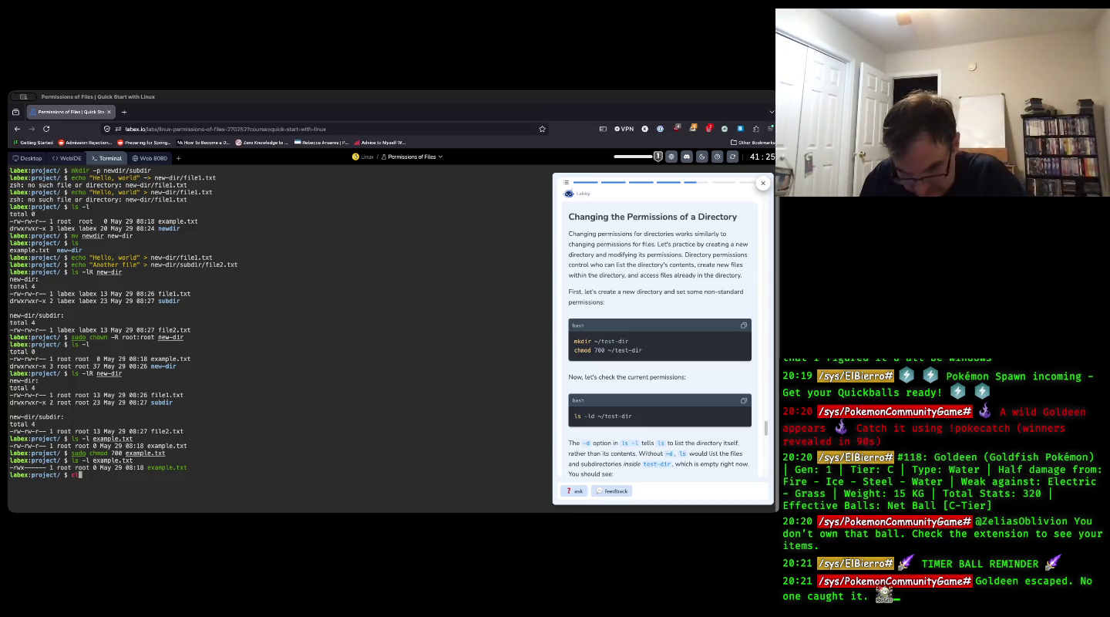
{"action": "key", "text": "Return"}
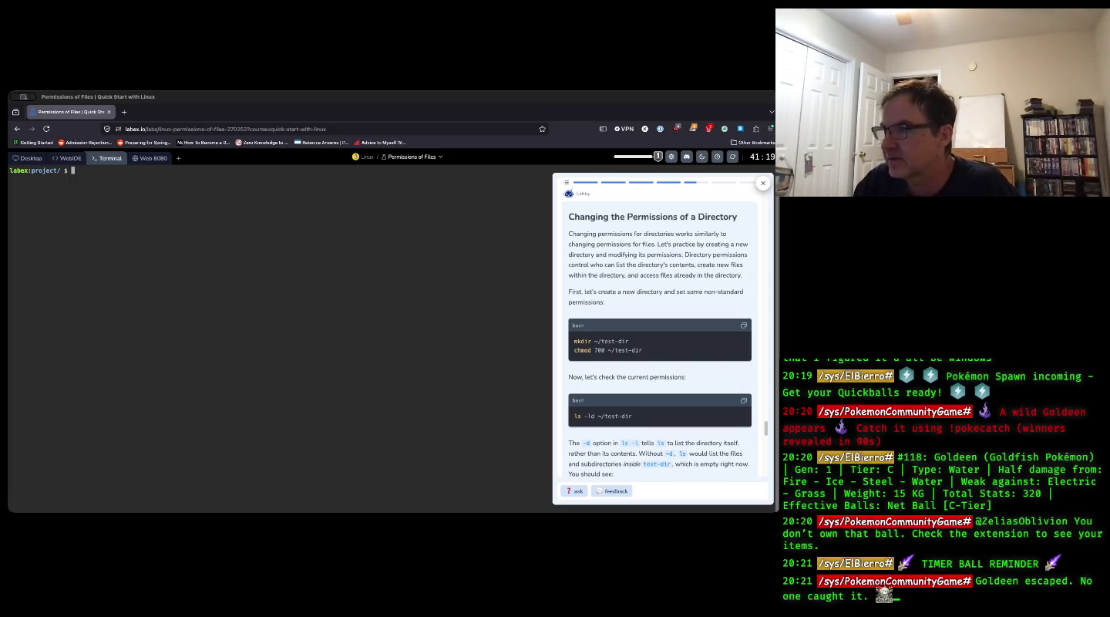
{"action": "type", "text": "mkdir"}
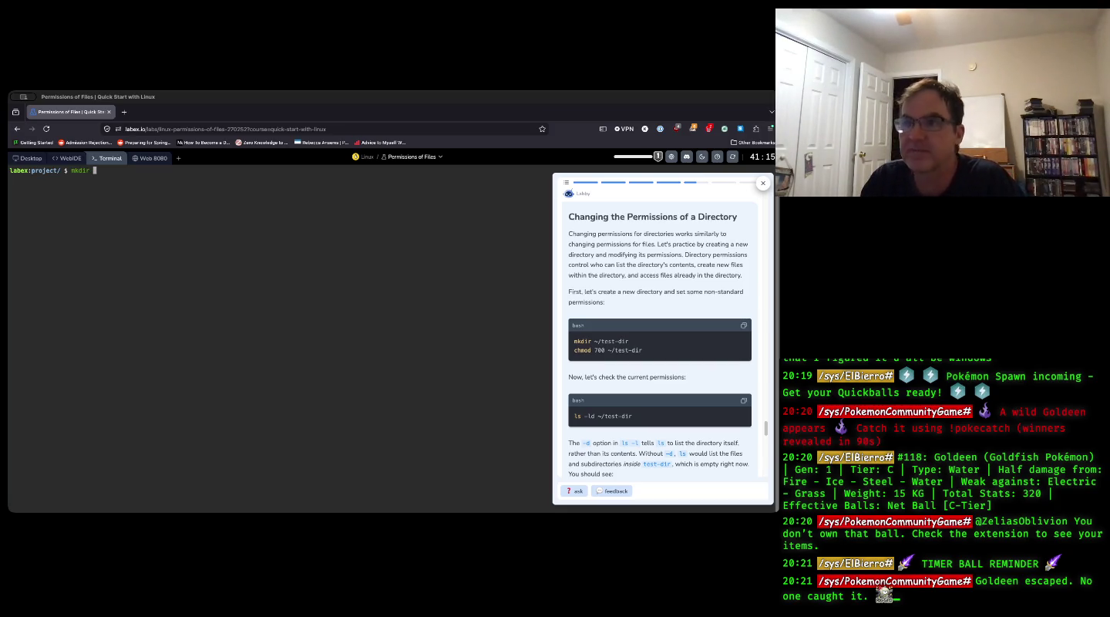
{"action": "type", "text": " ~/"}
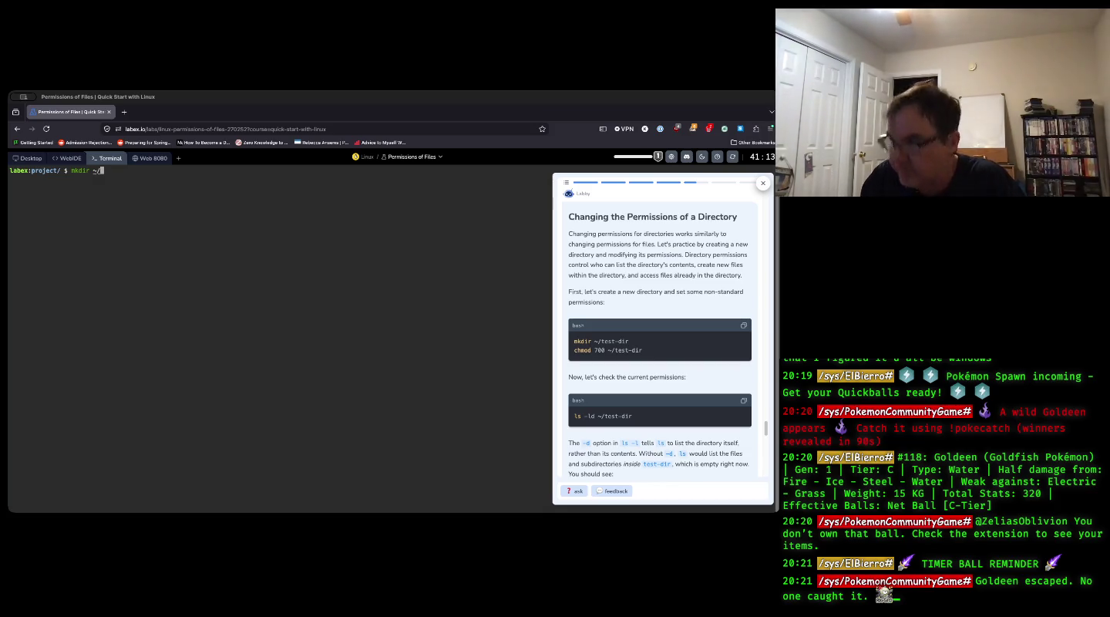
{"action": "type", "text": "tes"}
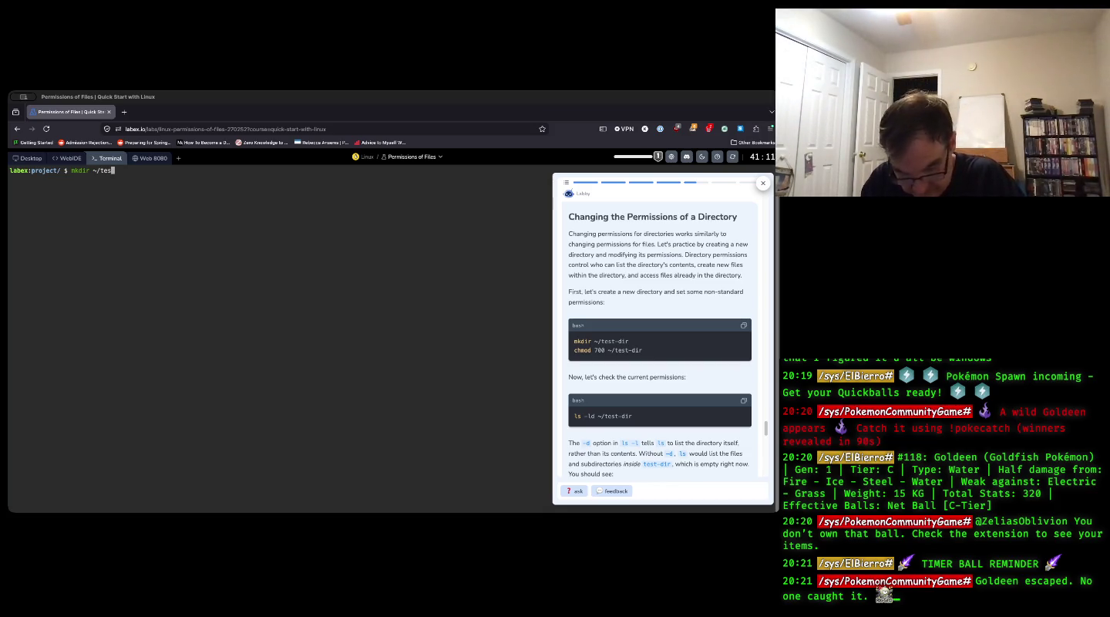
{"action": "type", "text": "t-dir"}
{"action": "key", "text": "Return"}
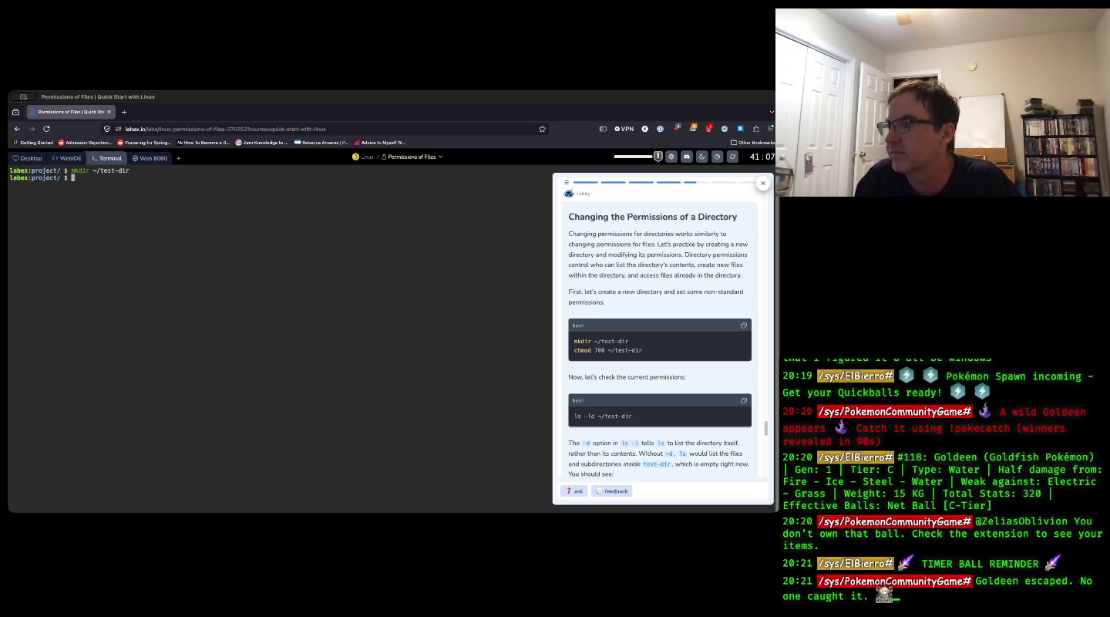
- List the project folder with ls and ls -l to check its contents and permissions
{"action": "type", "text": "ls"}
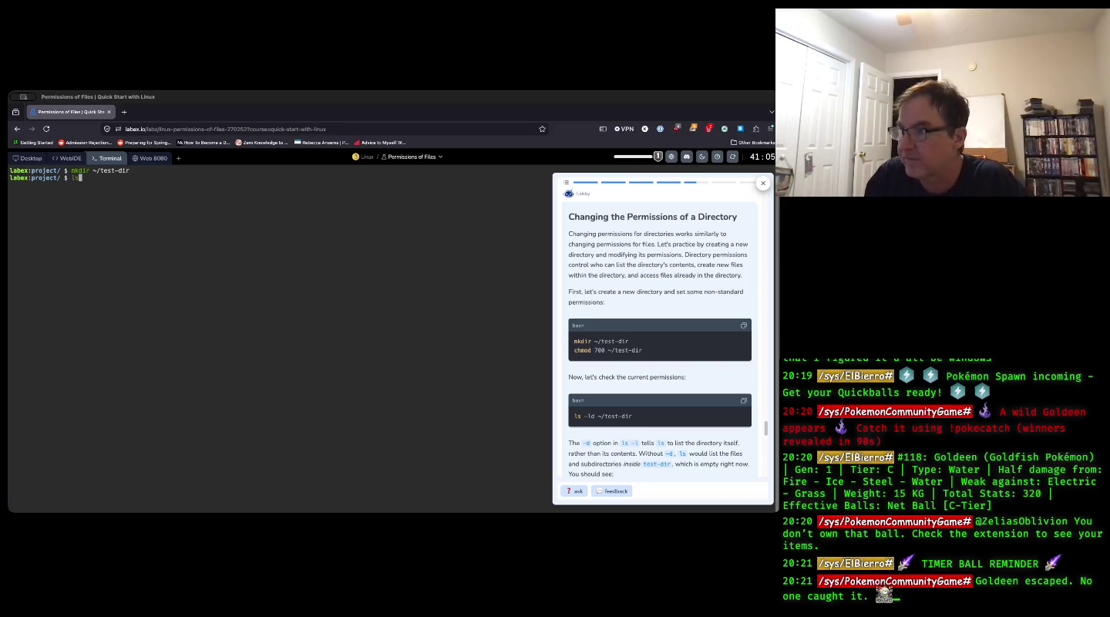
{"action": "key", "text": "Return"}
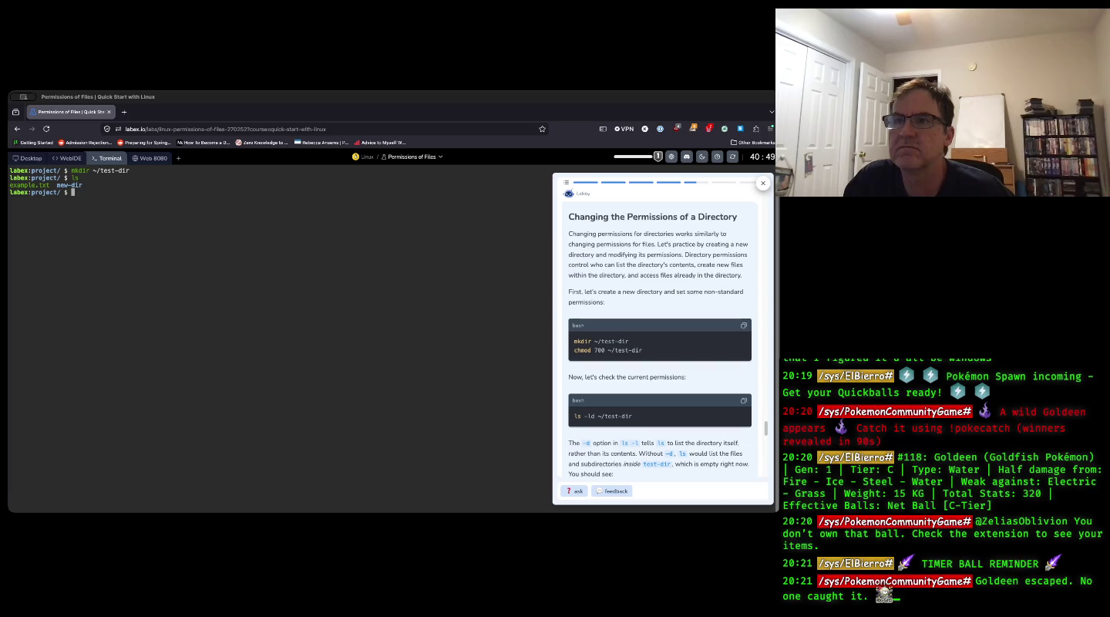
{"action": "type", "text": "ls -l"}
{"action": "key", "text": "Return"}
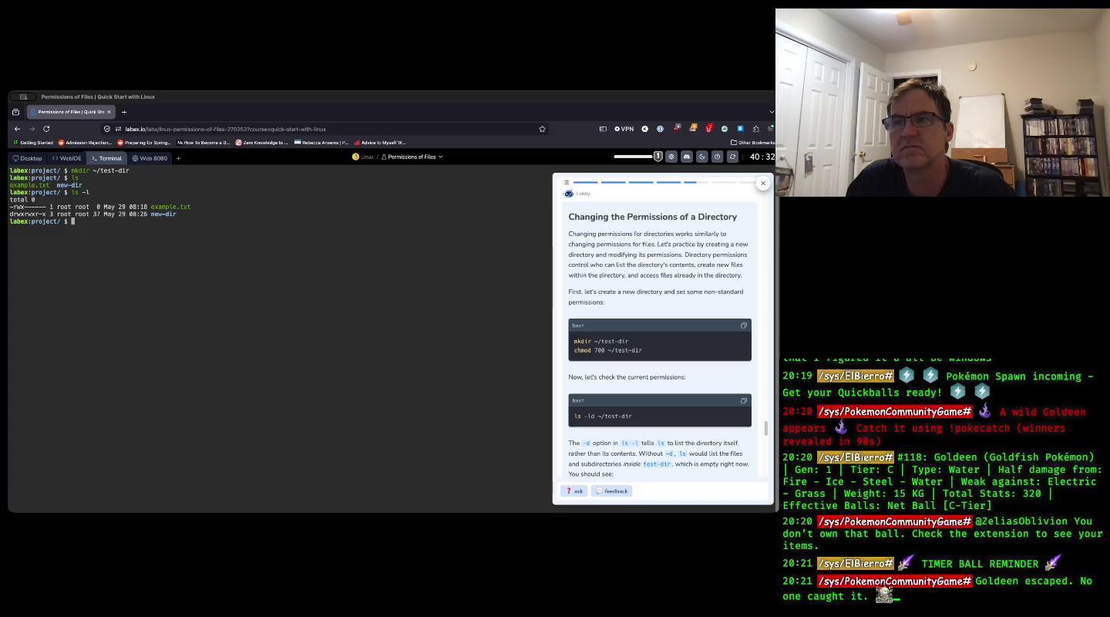
- Move into new-dir and list file1.txt and subdir with ls -l
{"action": "type", "text": "cd new"}
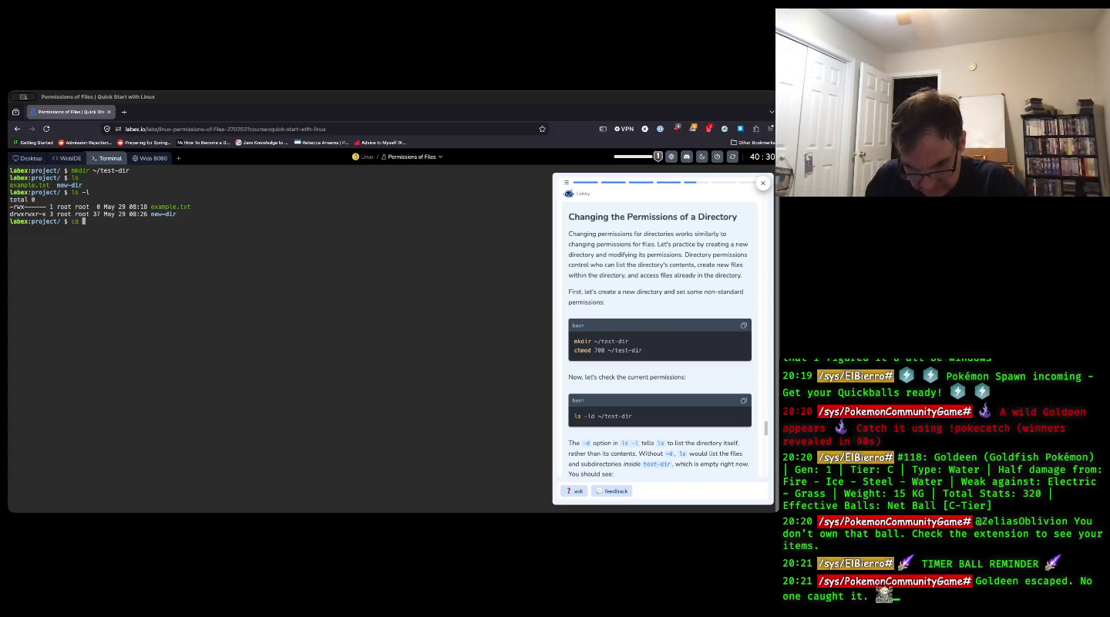
{"action": "key", "text": "Tab"}
{"action": "key", "text": "BackSpace"}
{"action": "key", "text": "Return"}
{"action": "type", "text": "ls -l"}
{"action": "key", "text": "Return"}
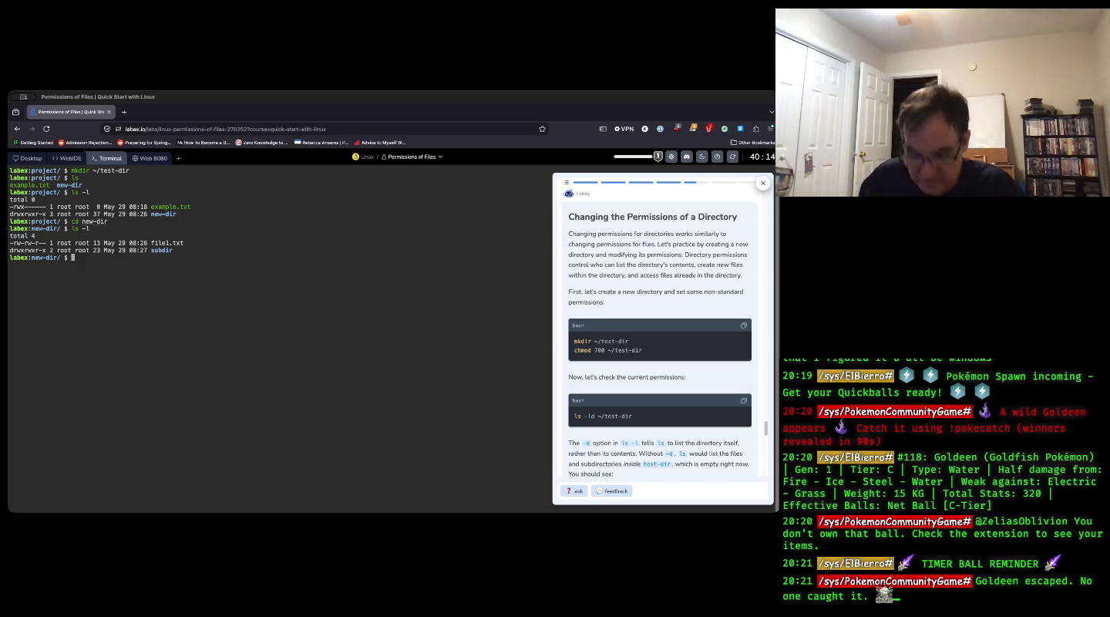
- List new-dir with ls -al and retry mkdir ~/test-dir, getting a File exists error
{"action": "type", "text": "ls -al"}
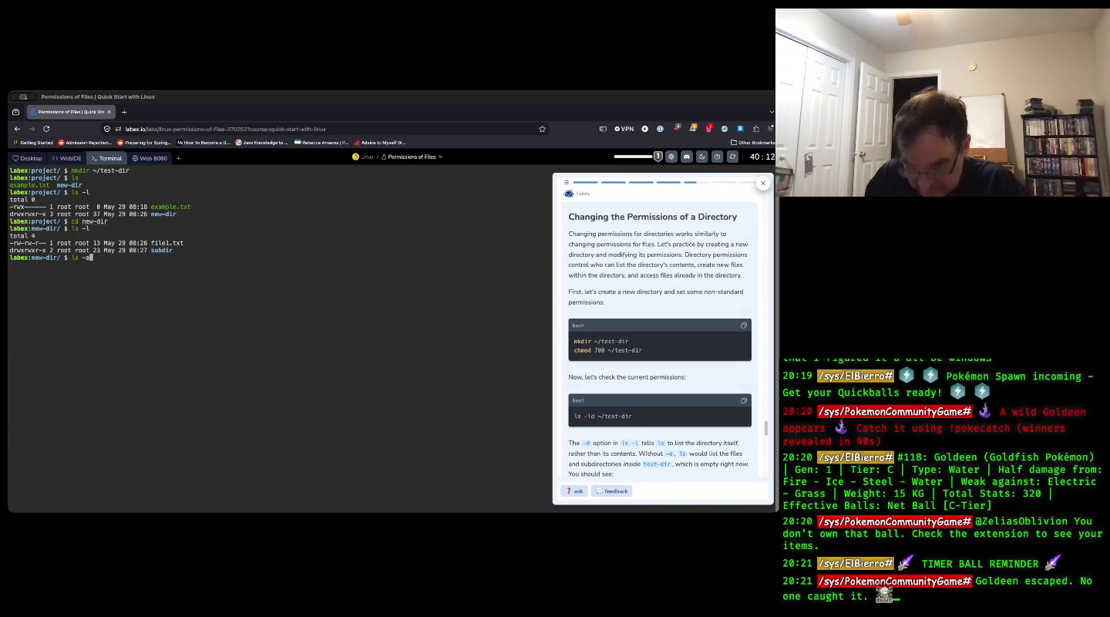
{"action": "key", "text": "Return"}
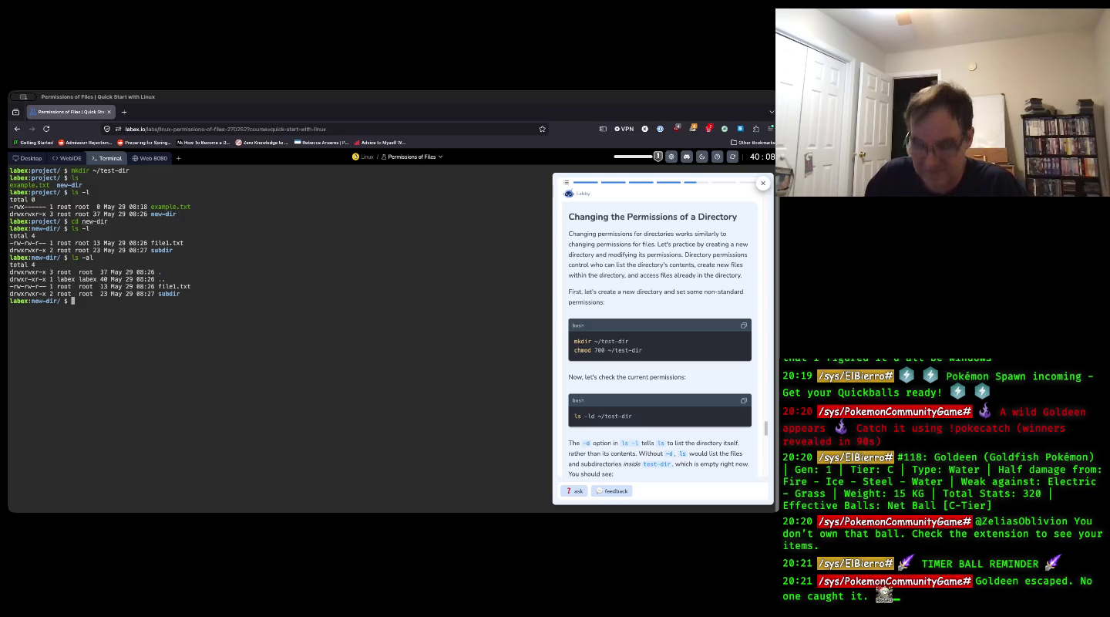
{"action": "type", "text": "mkdir "}
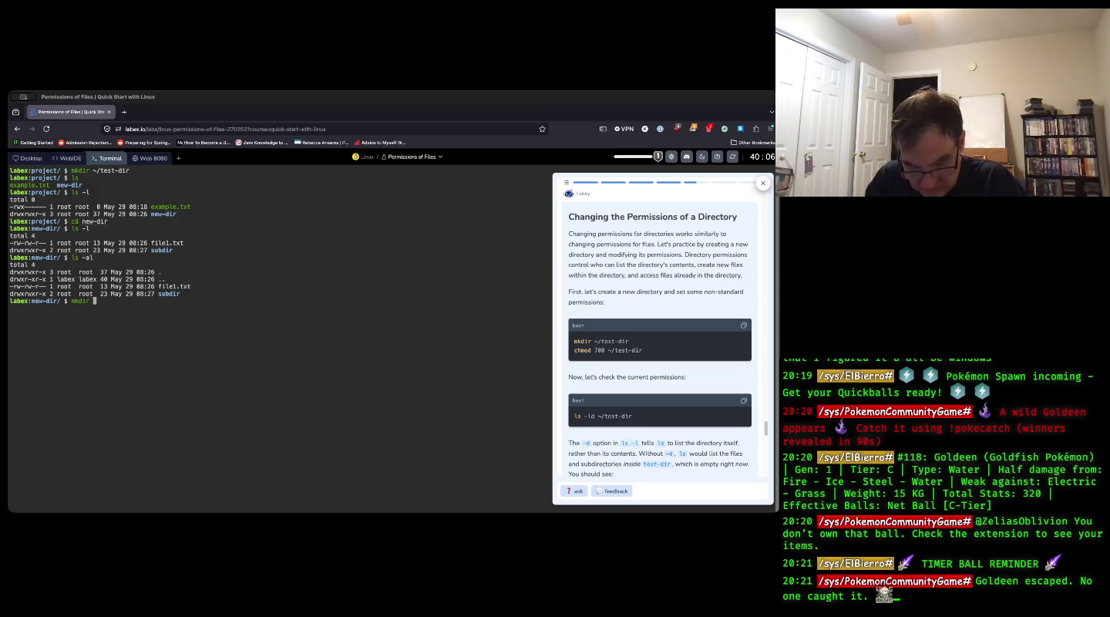
{"action": "type", "text": "~/"}
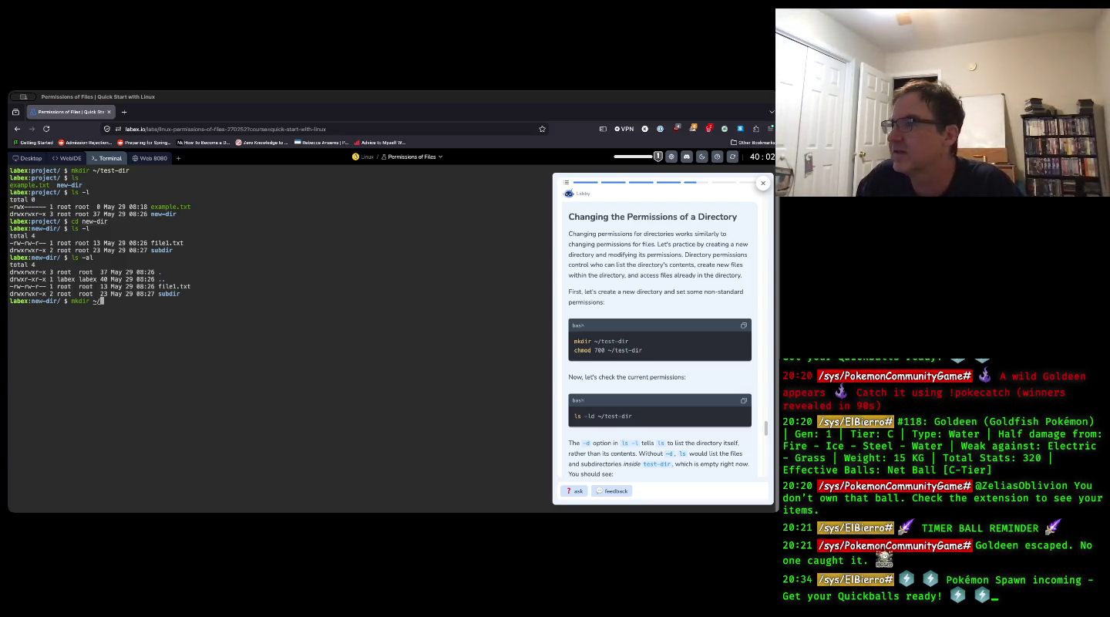
{"action": "type", "text": "t"}
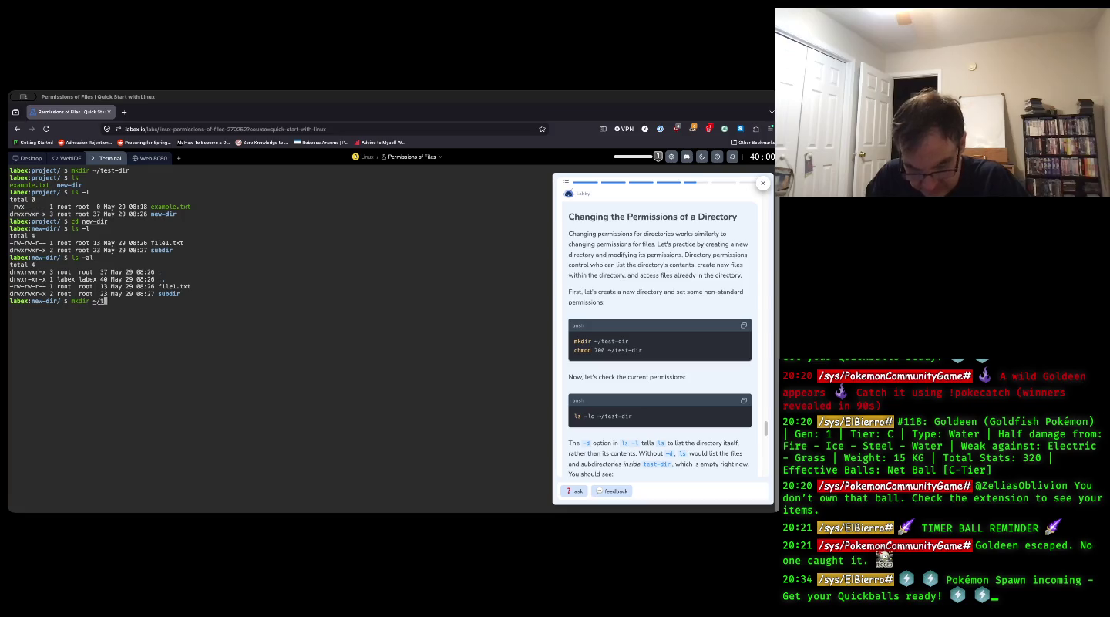
{"action": "type", "text": "est-dir"}
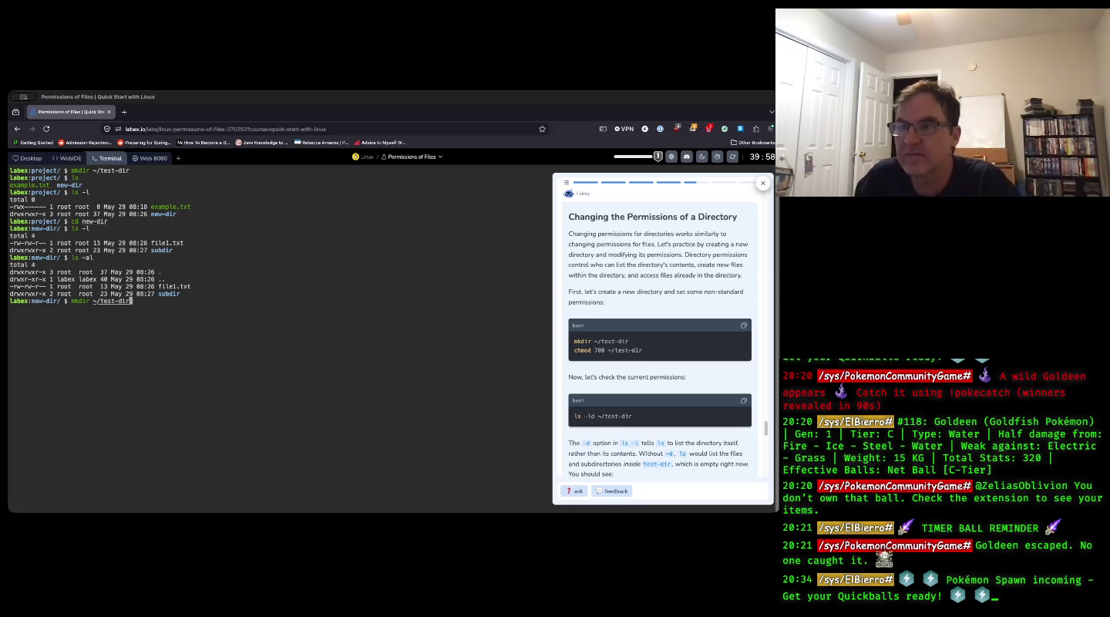
{"action": "key", "text": "Return"}
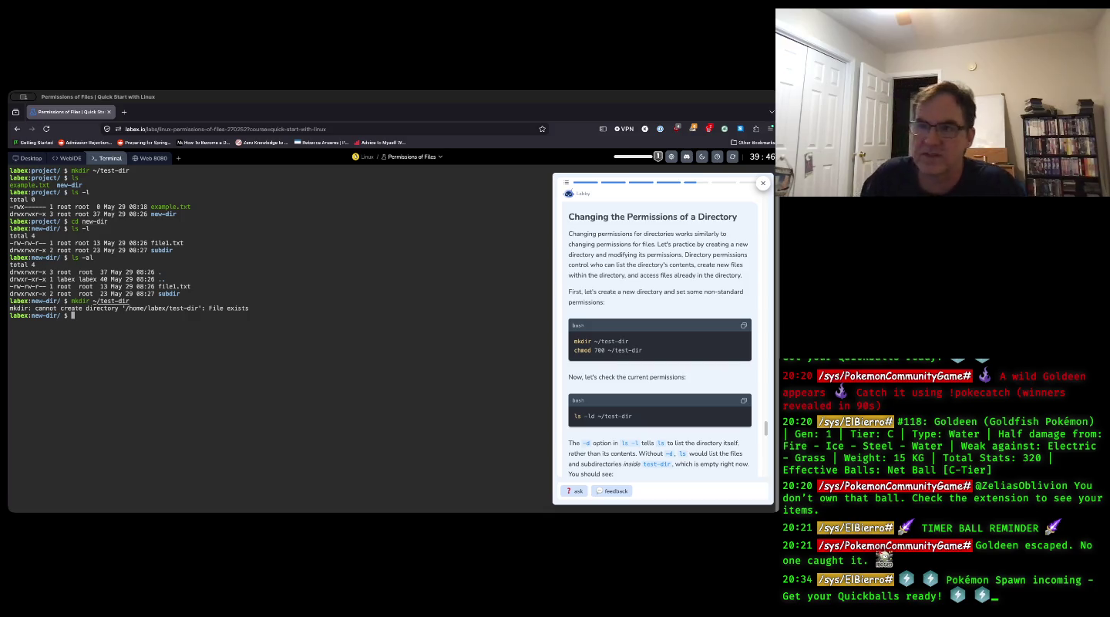
- Return home with cd and run ls -l, showing test-dir as drwxr-xr-x owned by labex
{"action": "type", "text": "cd"}
{"action": "key", "text": "Return"}
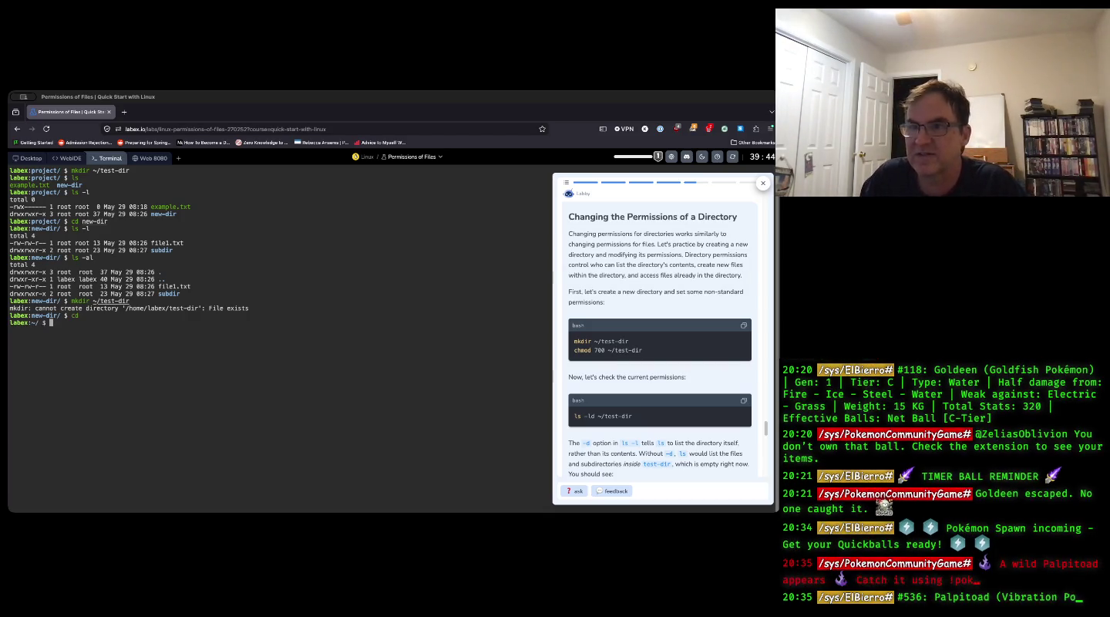
{"action": "type", "text": "l"}
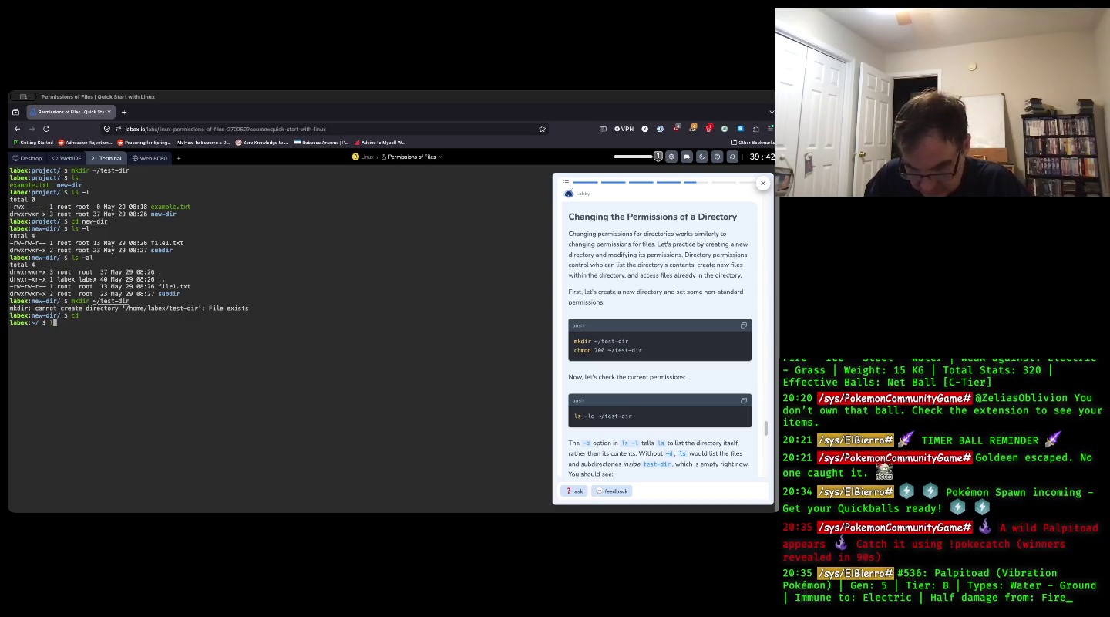
{"action": "type", "text": "s -l"}
{"action": "key", "text": "Return"}
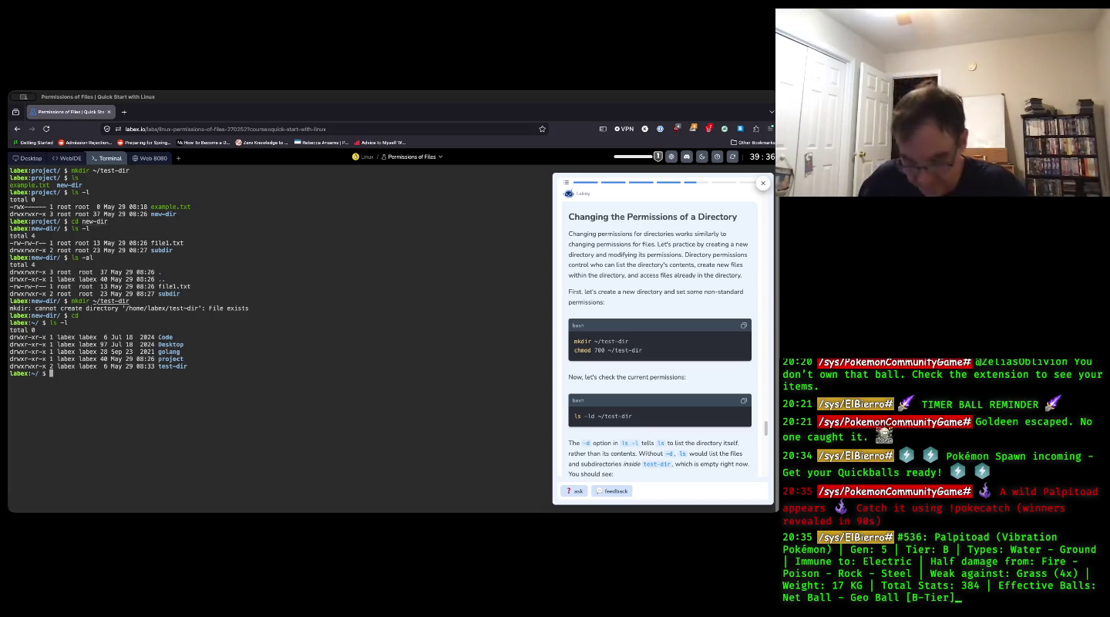
- Run chmod 700 ~/test-dir, then begin typing an ls -ld listing of test-dir
{"action": "type", "text": "chmod "}
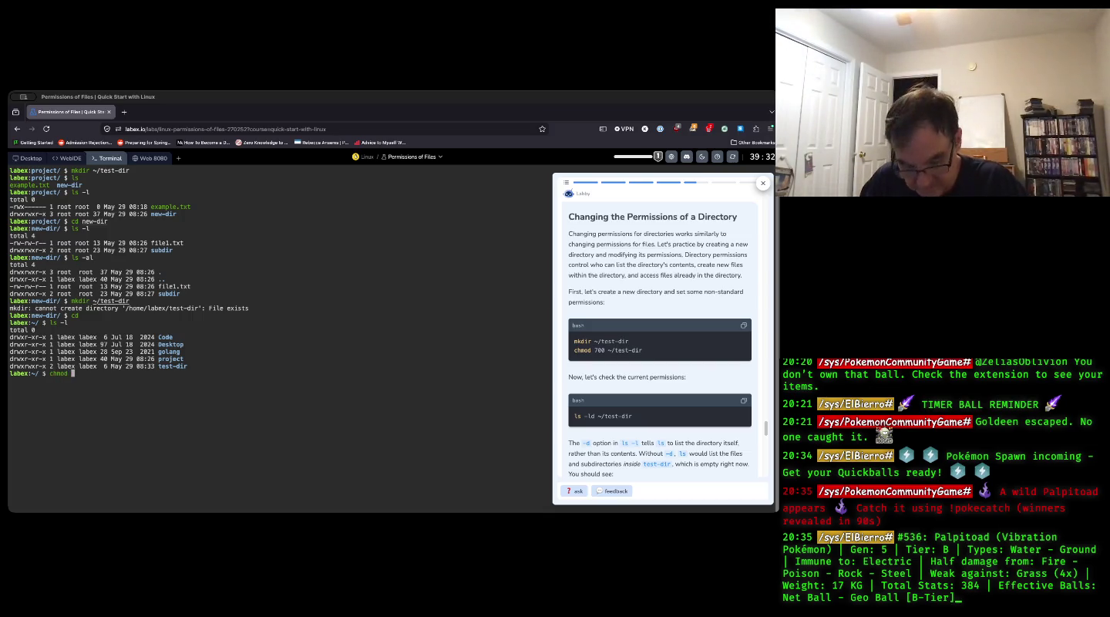
{"action": "type", "text": "700 "}
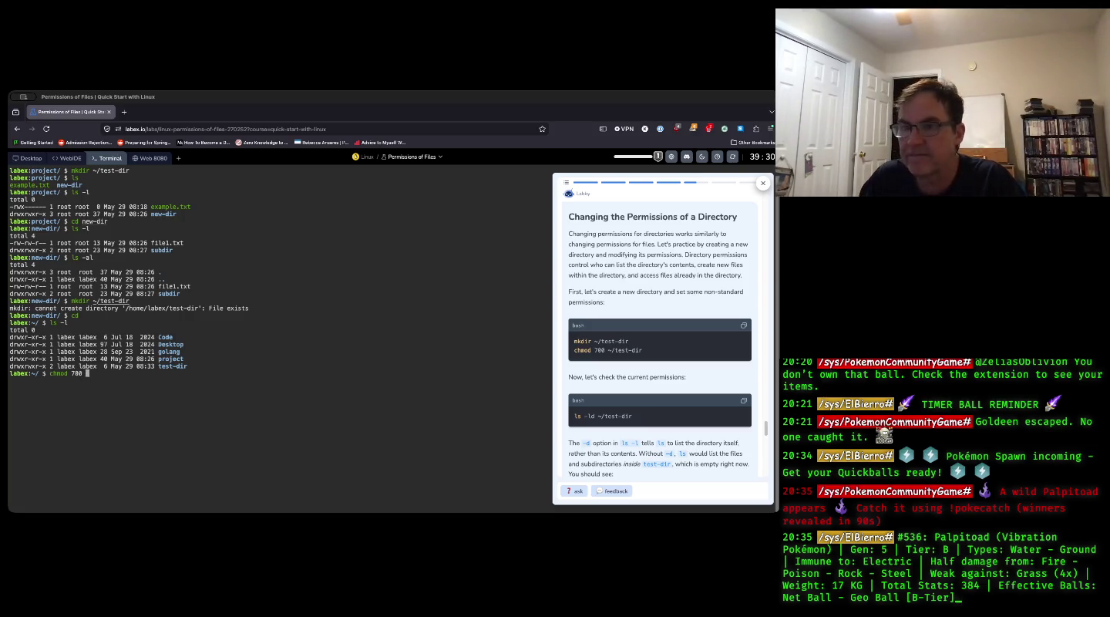
{"action": "type", "text": "~"}
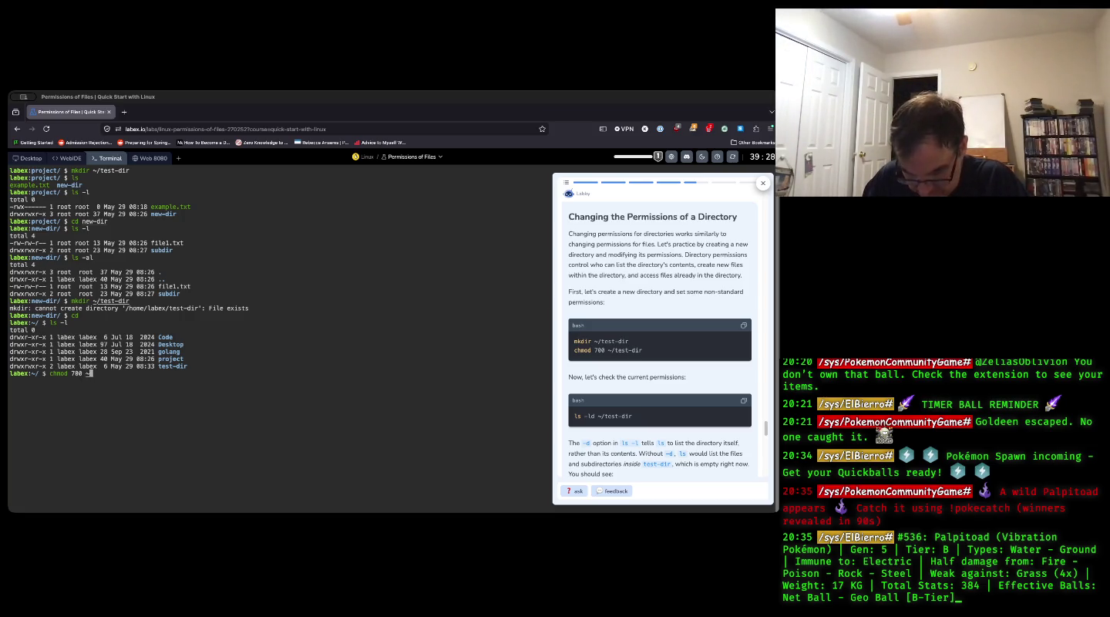
{"action": "type", "text": "/test-dir"}
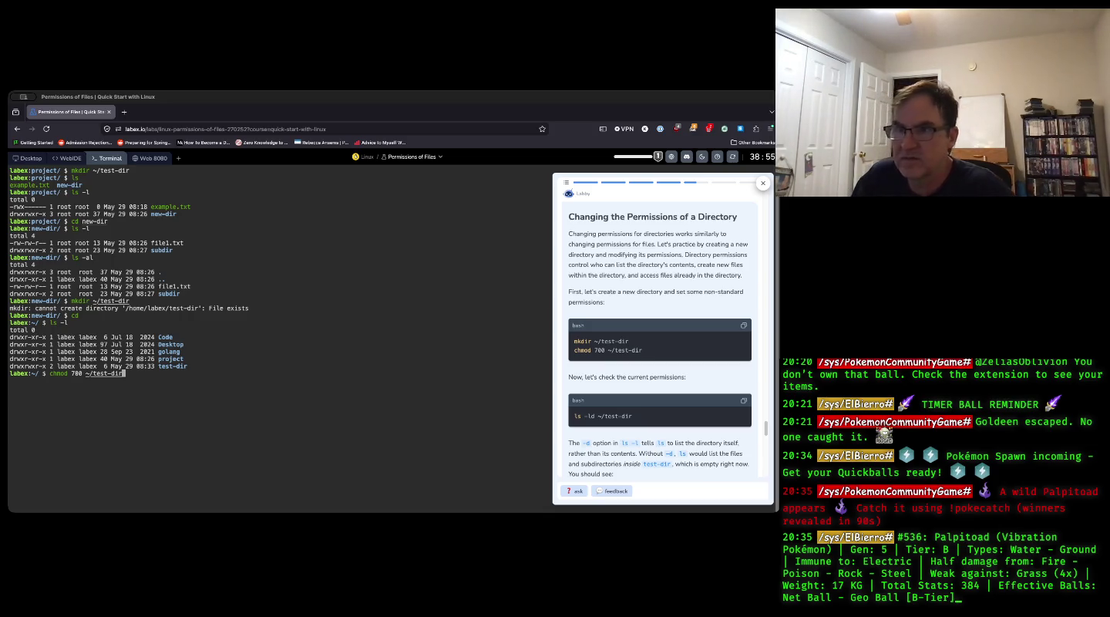
{"action": "key", "text": "Return"}
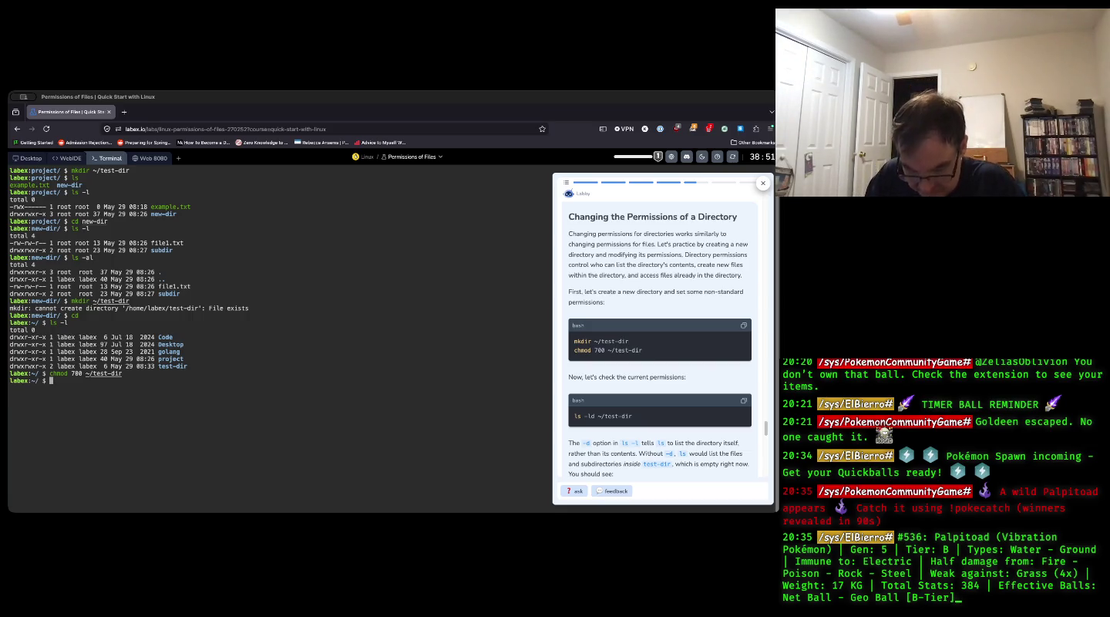
{"action": "type", "text": "ls -"}
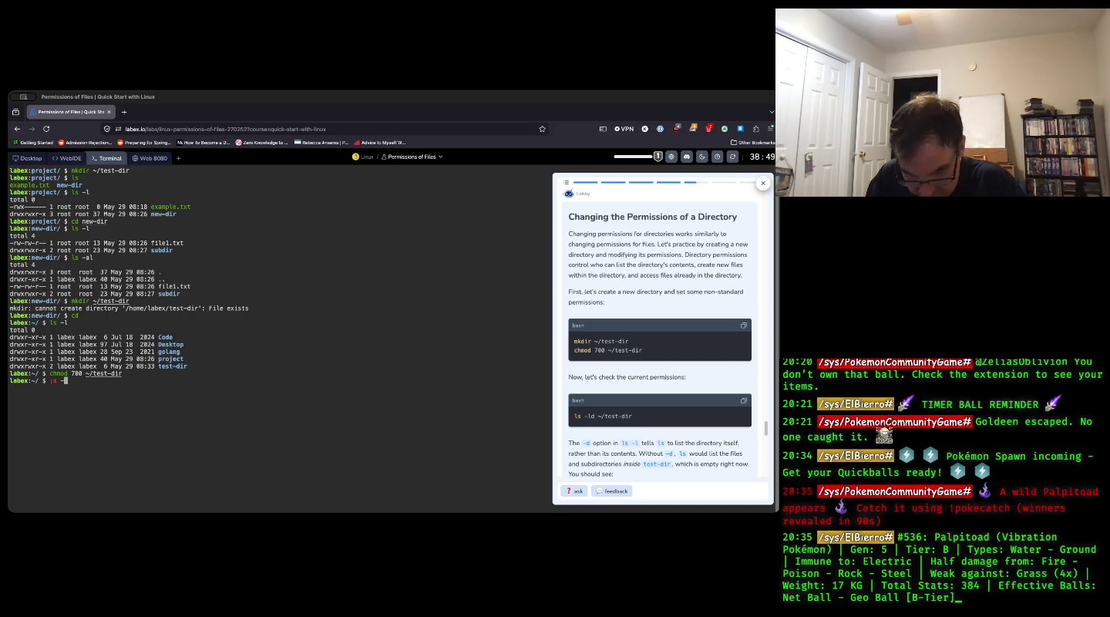
{"action": "type", "text": "ld"}
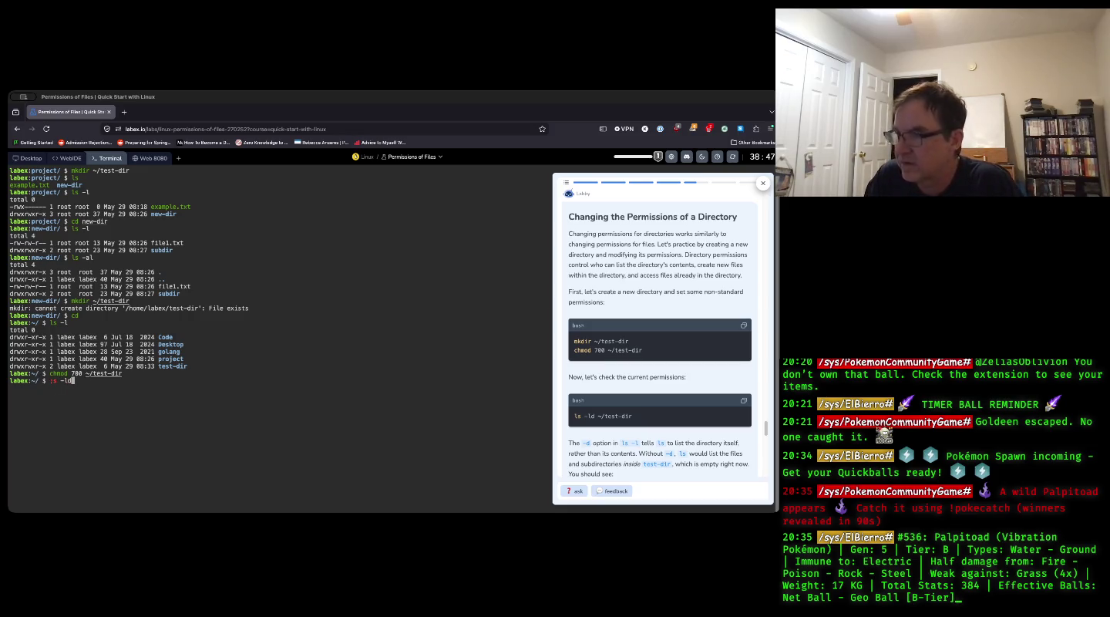
{"action": "type", "text": " ~/TEST-DIR"}
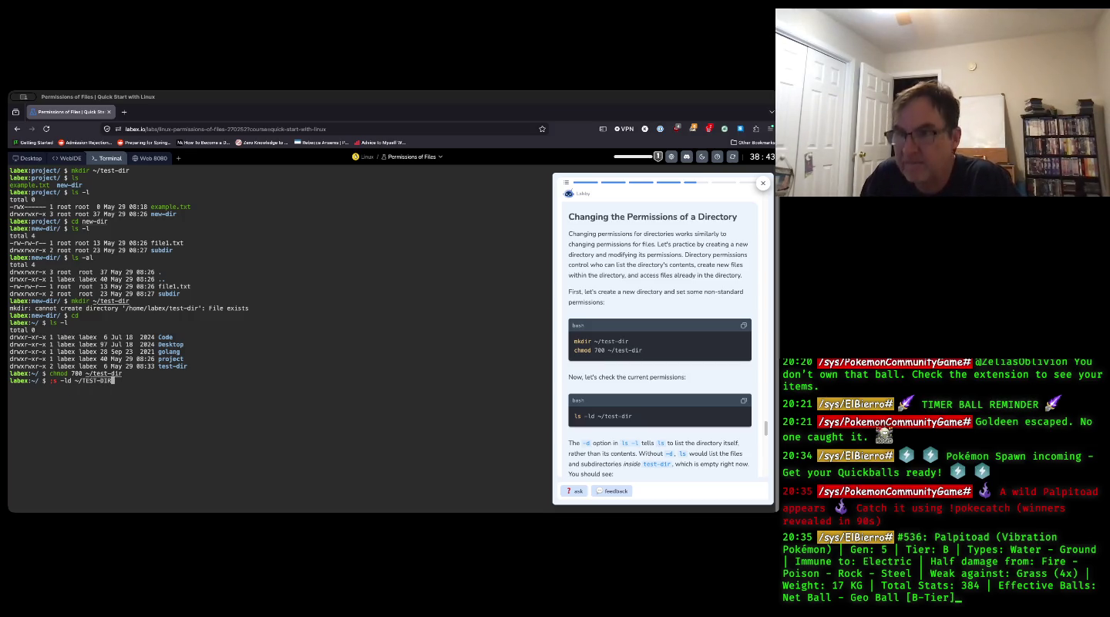
- Correct the path to lowercase and run ls -ld ~/test-dir, showing drwx------
{"action": "key", "text": "BackSpace"}
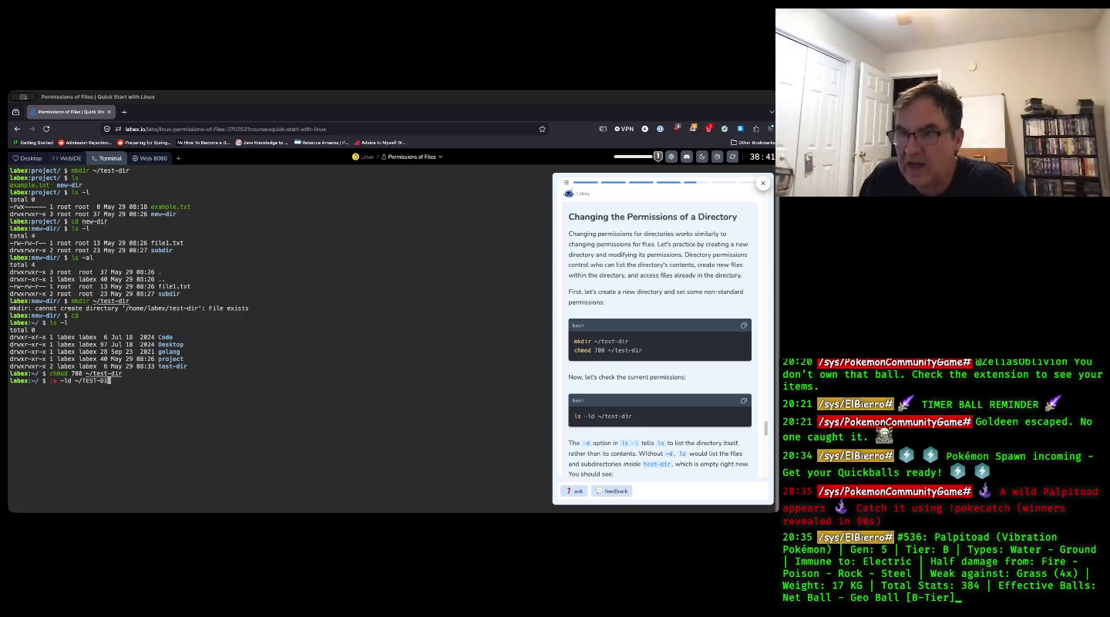
{"action": "key", "text": "BackSpace"}
{"action": "key", "text": "BackSpace"}
{"action": "key", "text": "BackSpace"}
{"action": "type", "text": "test-dir"}
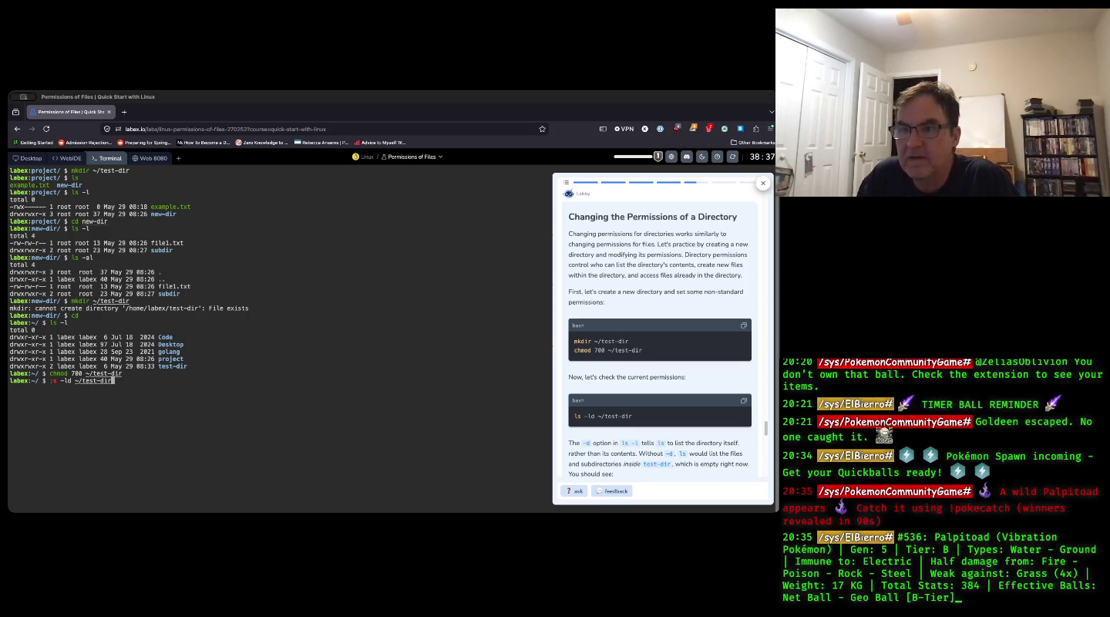
{"action": "key", "text": "Left"}
{"action": "key", "text": "Left"}
{"action": "key", "text": "Left"}
{"action": "key", "text": "Left"}
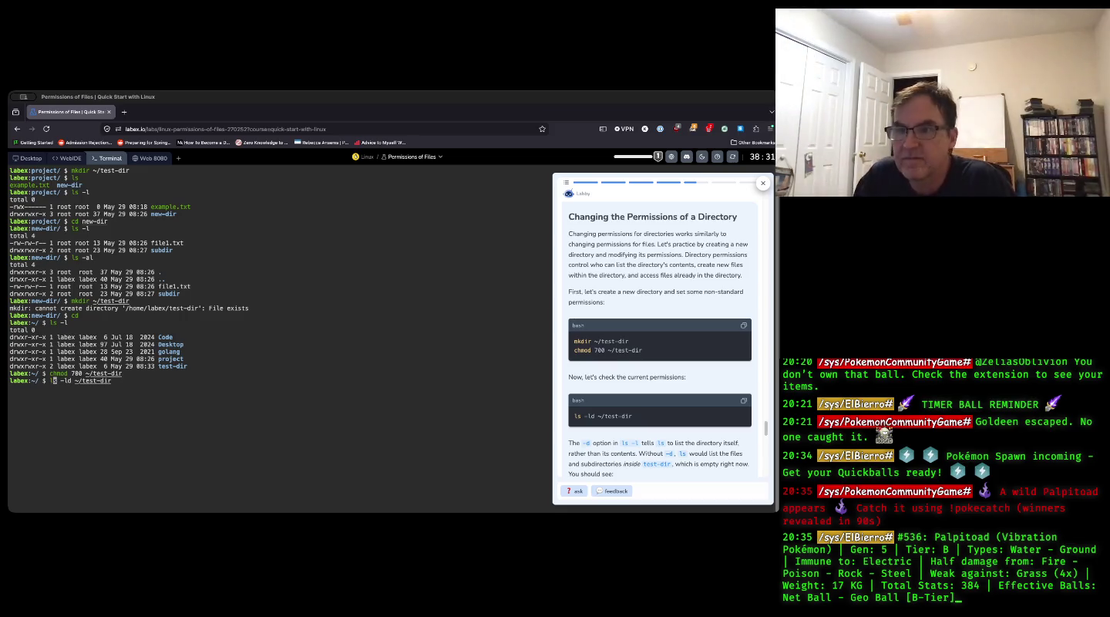
{"action": "key", "text": "Return"}
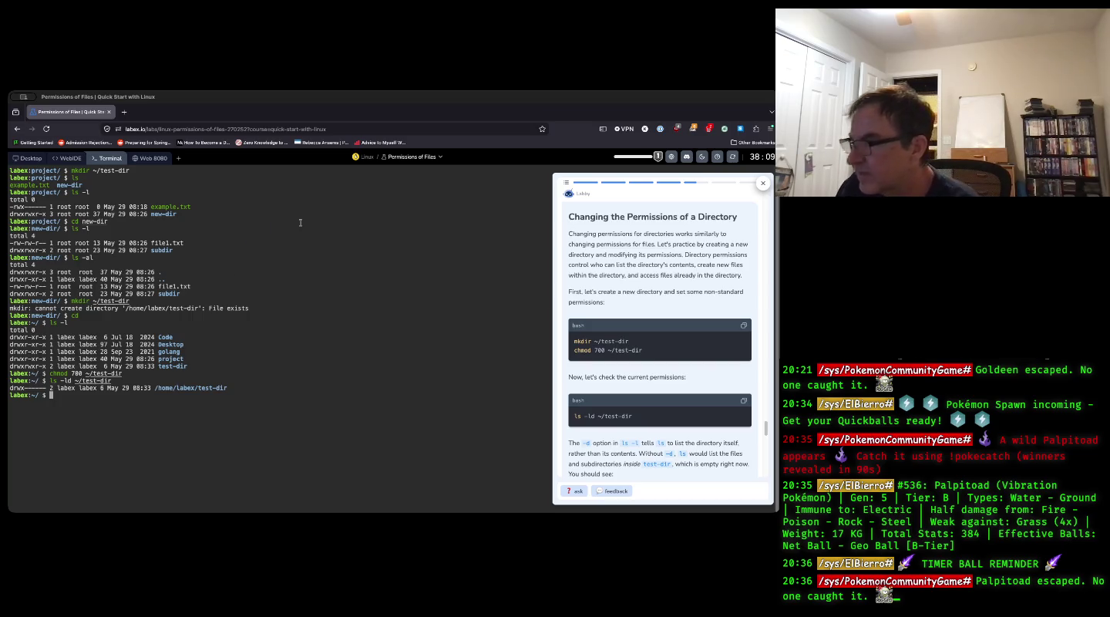
- Scroll the lab instructions to the explanation of chmod -R 755 on test-dir
{"action": "scroll", "coordinate": [656, 338], "scroll_direction": "down", "scroll_amount": 3}
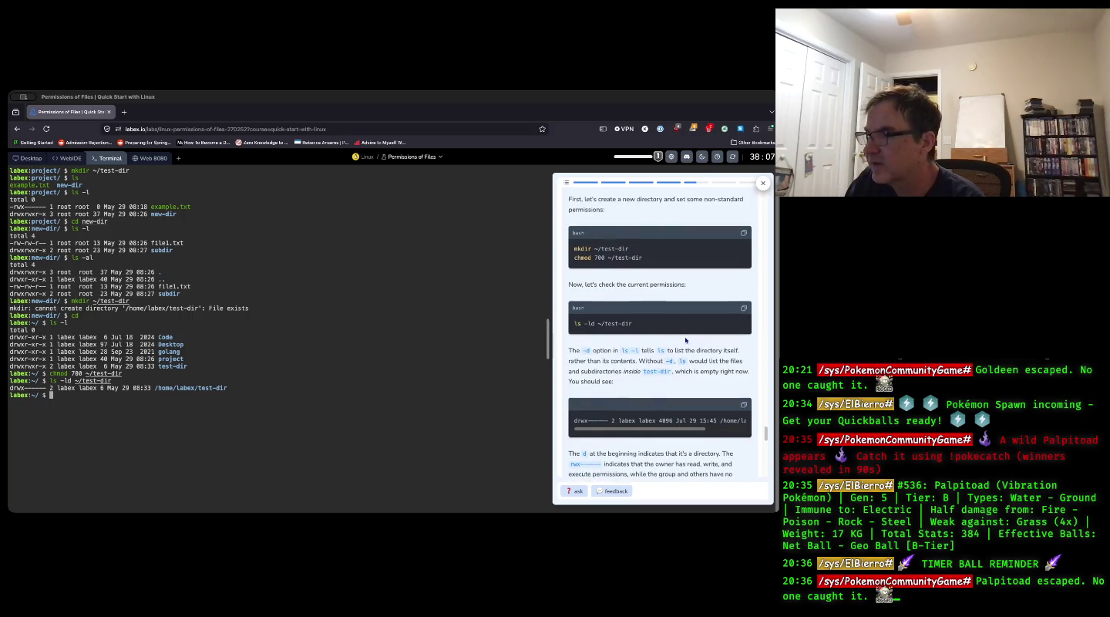
{"action": "scroll", "coordinate": [685, 339], "scroll_direction": "down", "scroll_amount": 3}
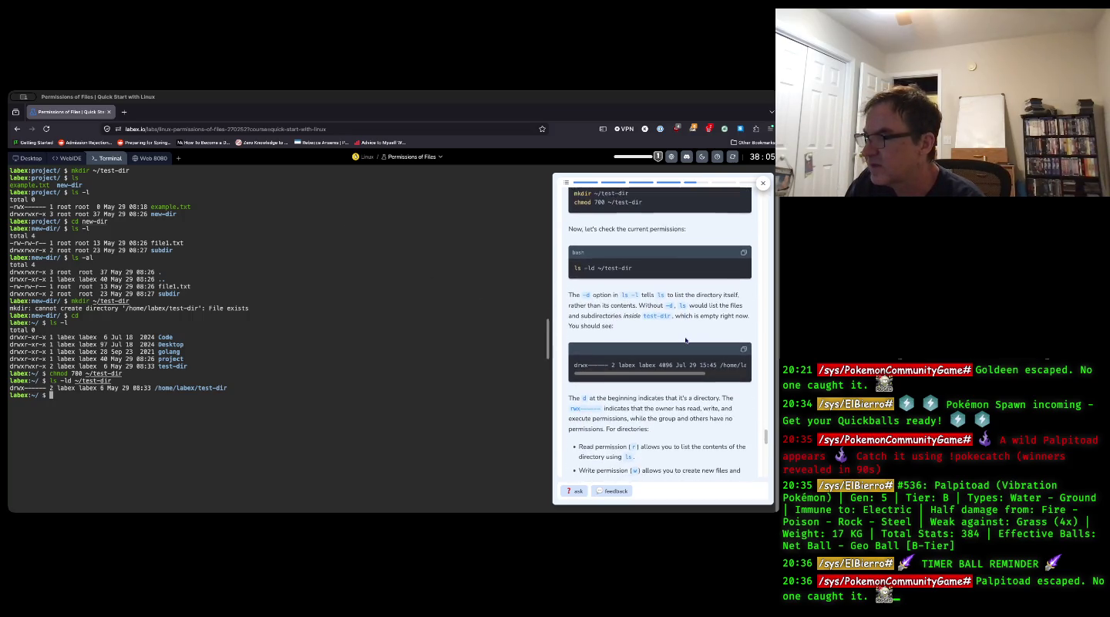
{"action": "scroll", "coordinate": [686, 339], "scroll_direction": "down", "scroll_amount": 5}
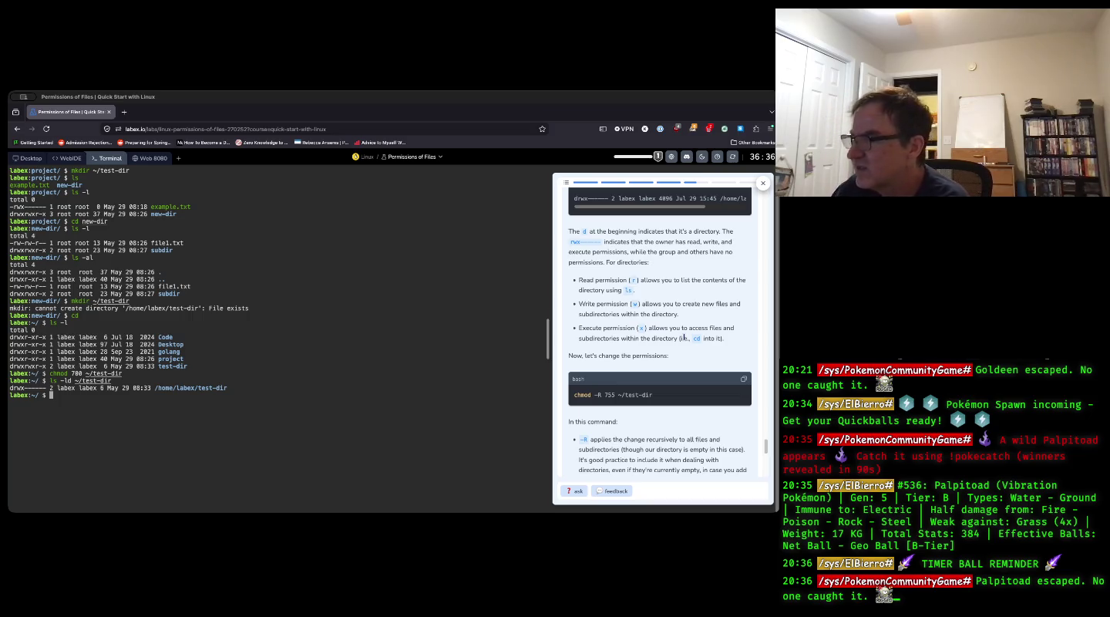
{"action": "scroll", "coordinate": [722, 362], "scroll_direction": "down", "scroll_amount": 2}
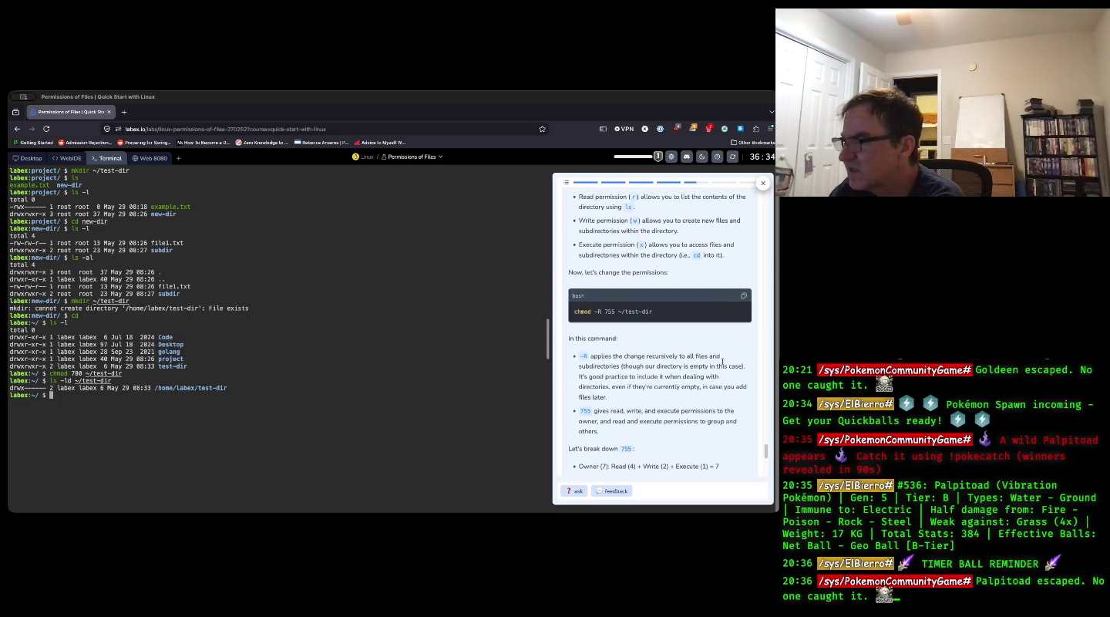
{"action": "scroll", "coordinate": [722, 361], "scroll_direction": "down", "scroll_amount": 1}
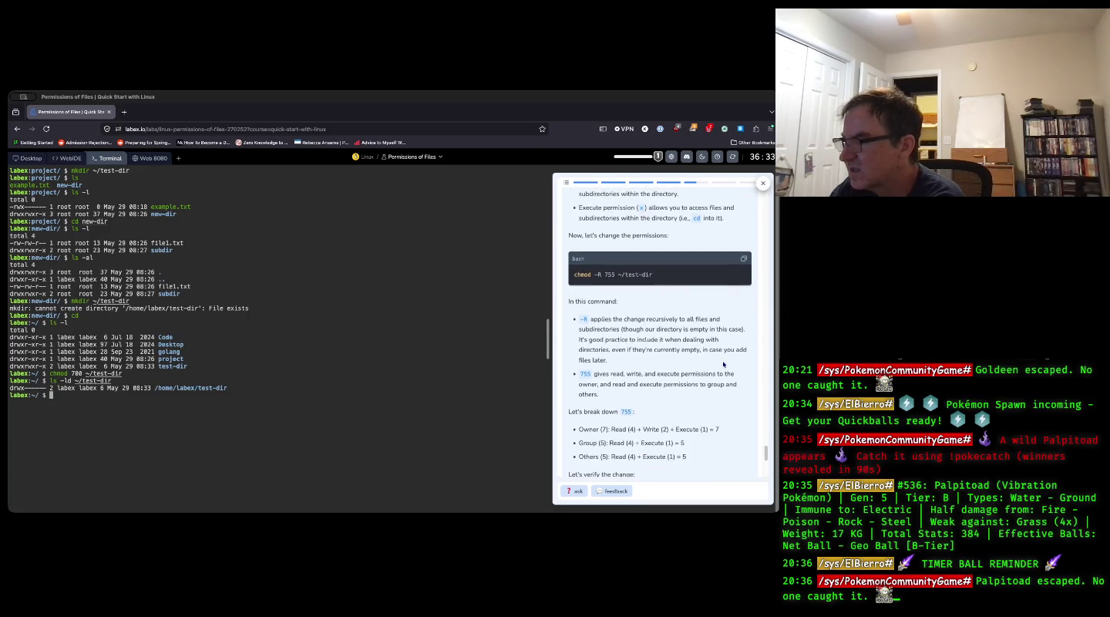
{"action": "scroll", "coordinate": [723, 360], "scroll_direction": "down", "scroll_amount": 1}
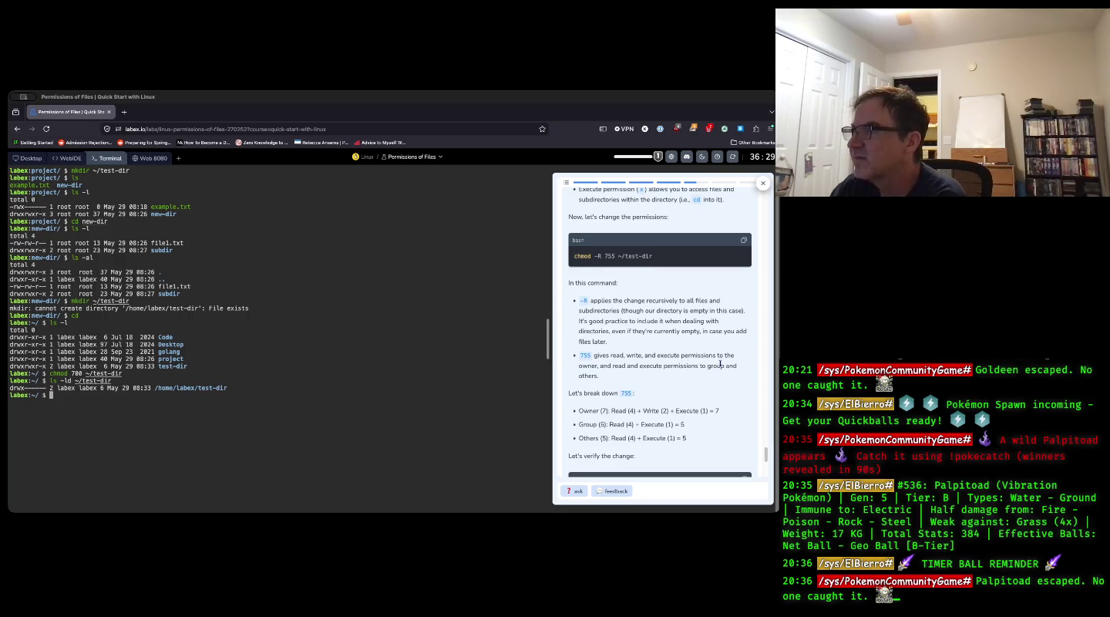
{"action": "scroll", "coordinate": [721, 363], "scroll_direction": "up", "scroll_amount": 1}
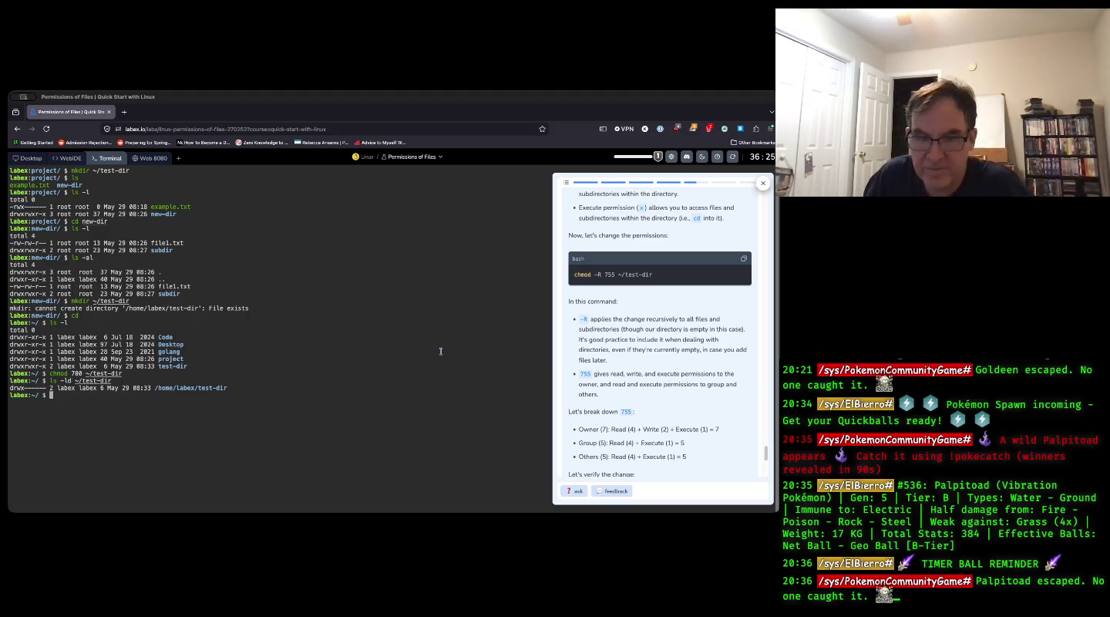
- Apply chmod -R 755 to ~/test-dir and confirm ls -ld lists it as drwxr-xr-x
{"action": "type", "text": "chmod -R"}
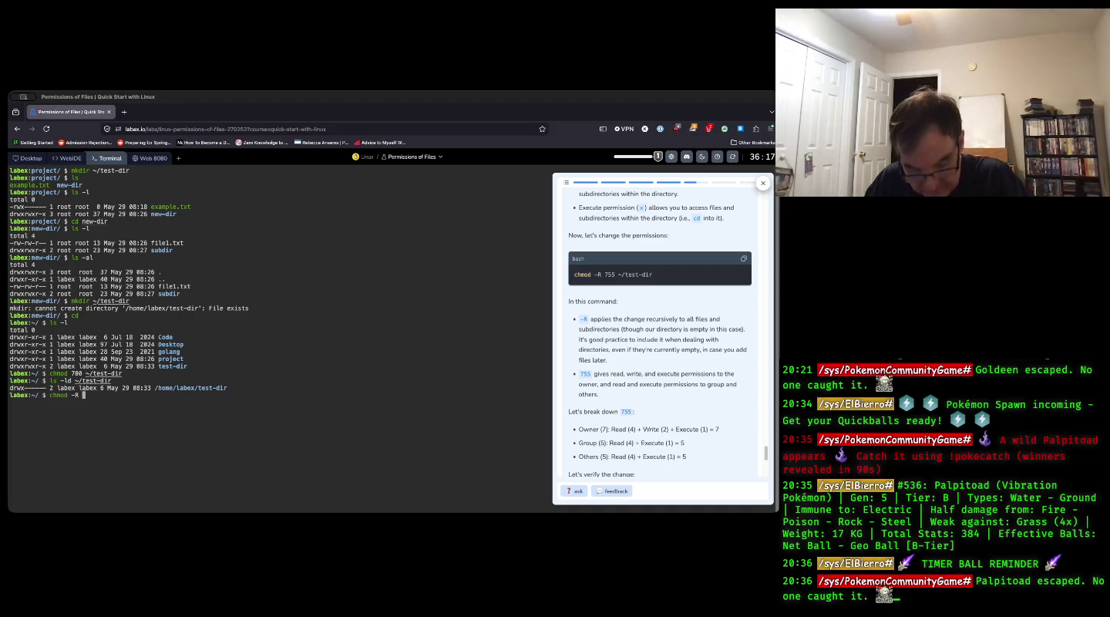
{"action": "type", "text": " ~/test-dir"}
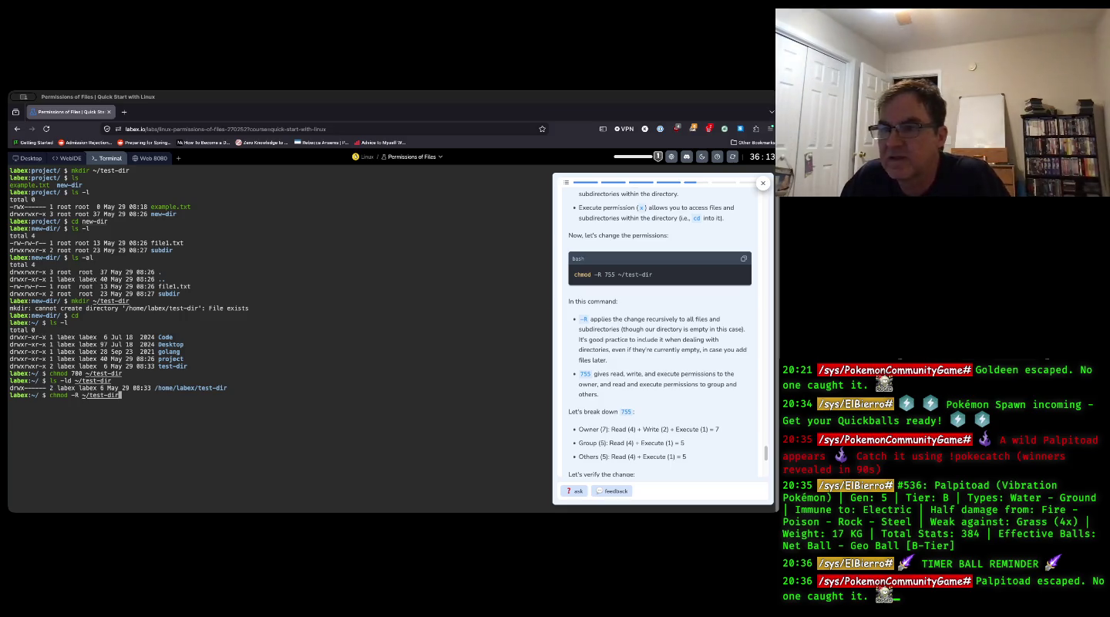
{"action": "key", "text": "Return"}
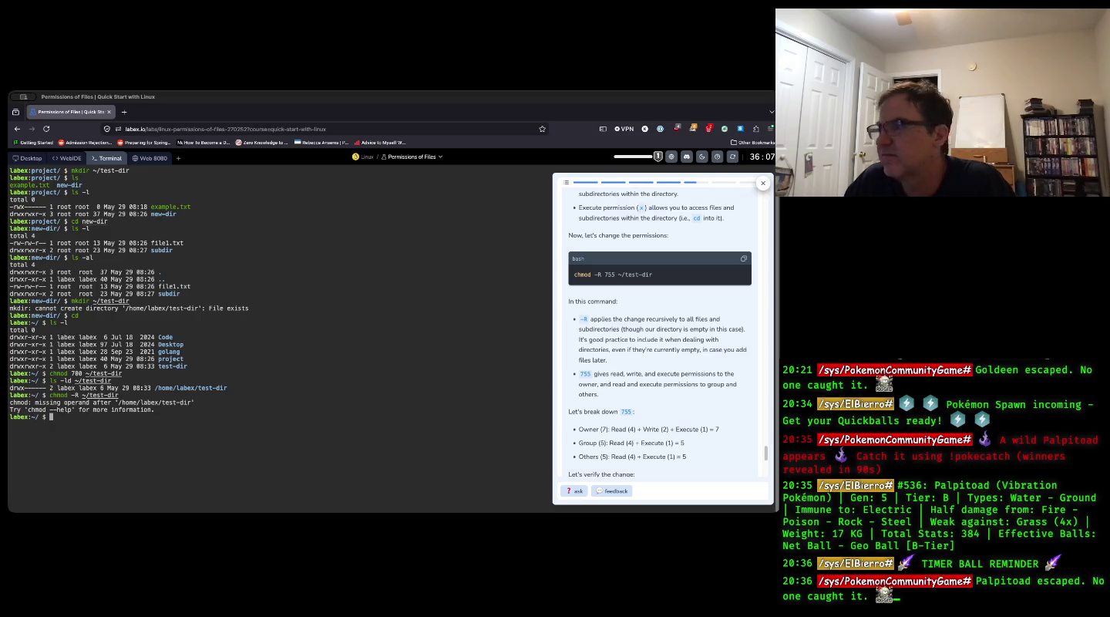
{"action": "key", "text": "Up"}
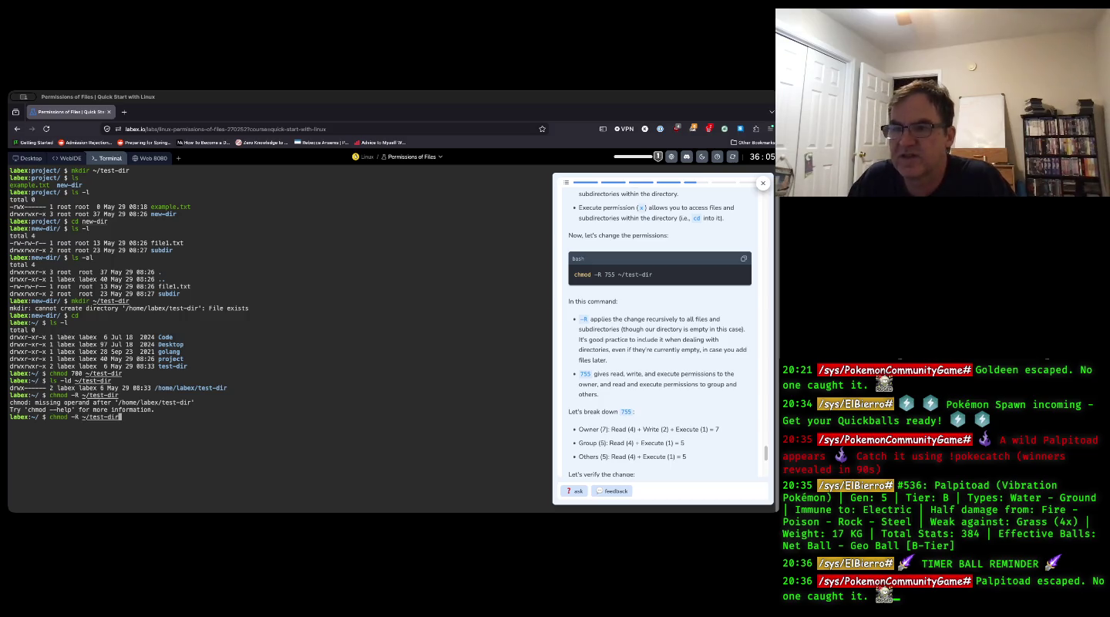
{"action": "key", "text": "Left"}
{"action": "key", "text": "Left"}
{"action": "key", "text": "Left"}
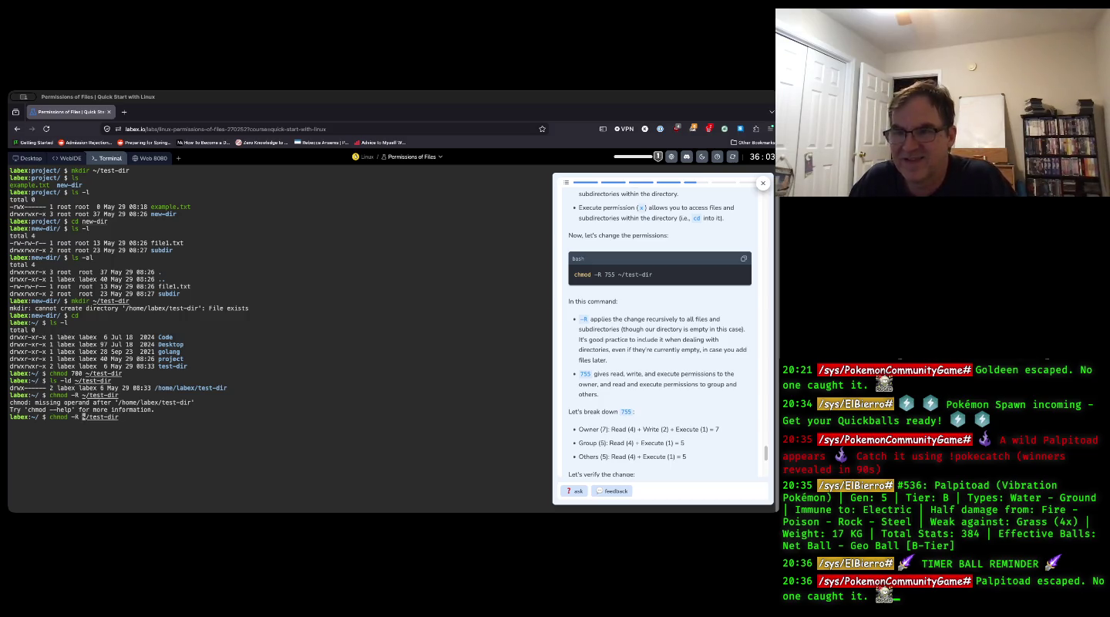
{"action": "type", "text": "755"}
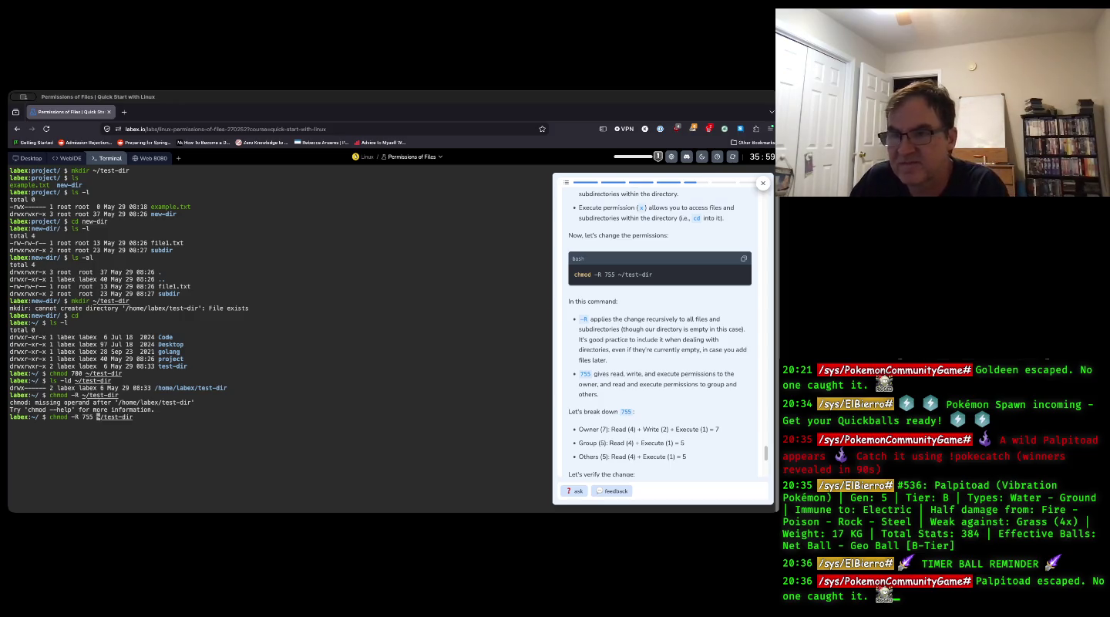
{"action": "key", "text": "Return"}
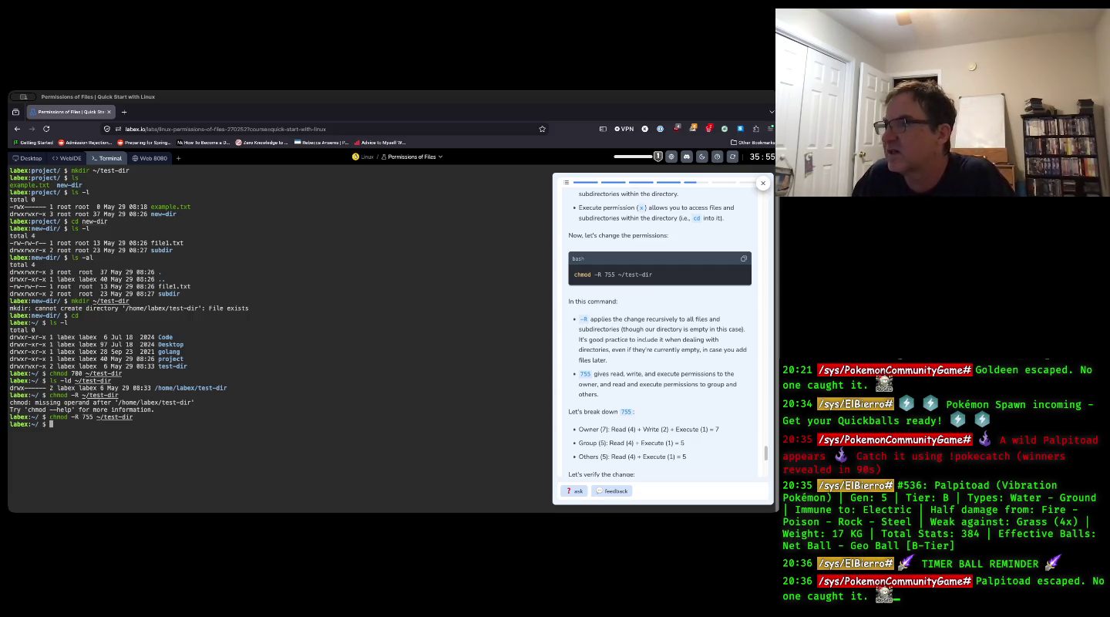
{"action": "key", "text": "Up"}
{"action": "key", "text": "Up"}
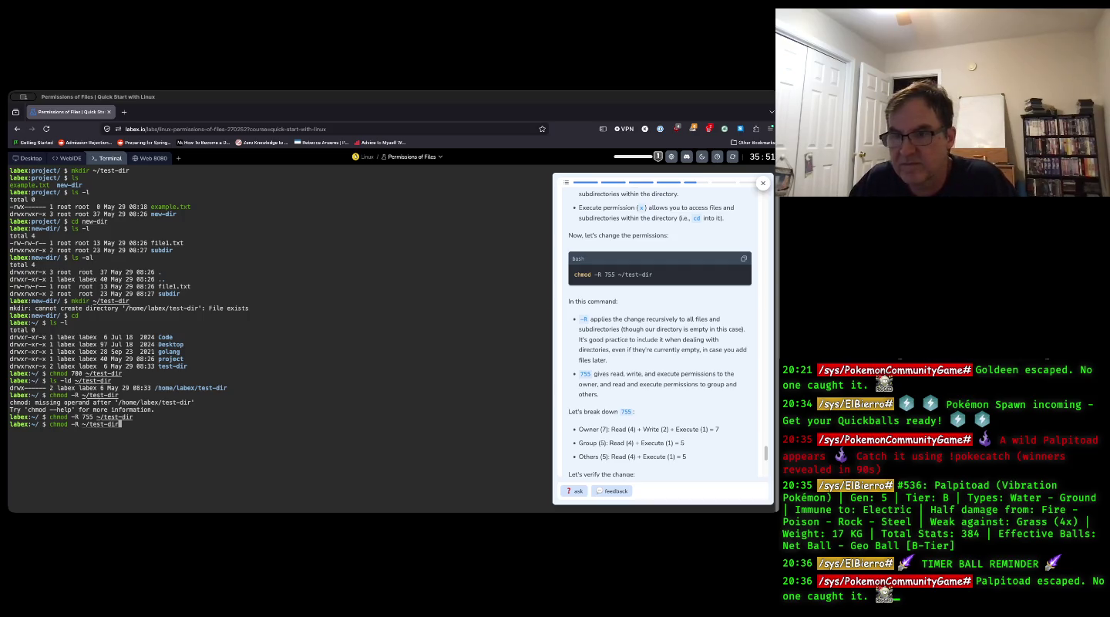
{"action": "key", "text": "Return"}
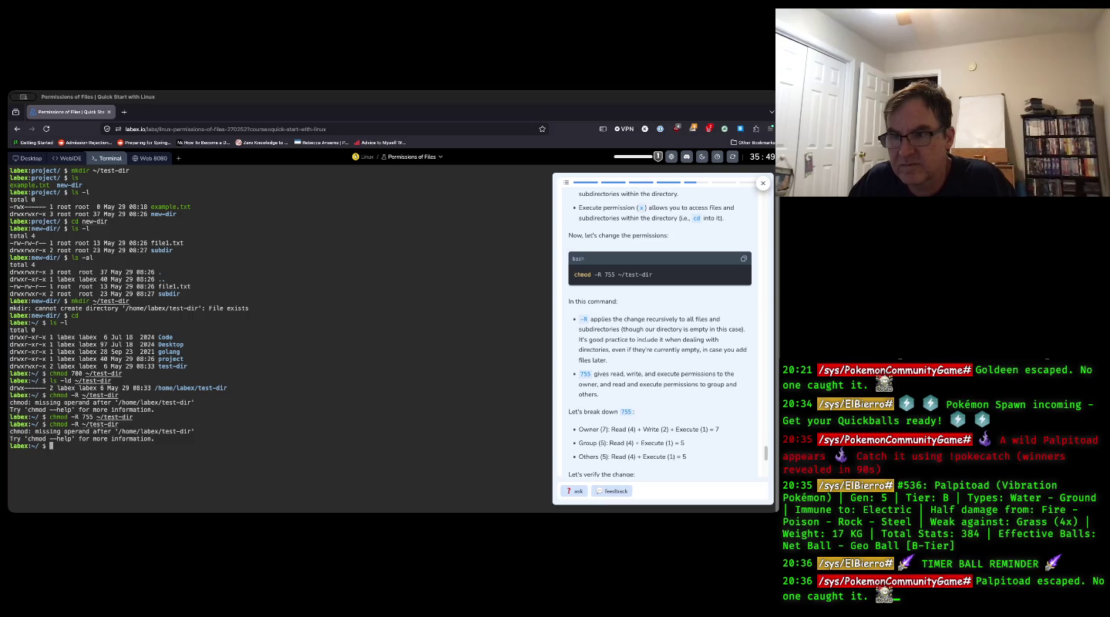
{"action": "key", "text": "Up"}
{"action": "key", "text": "Up"}
{"action": "key", "text": "Up"}
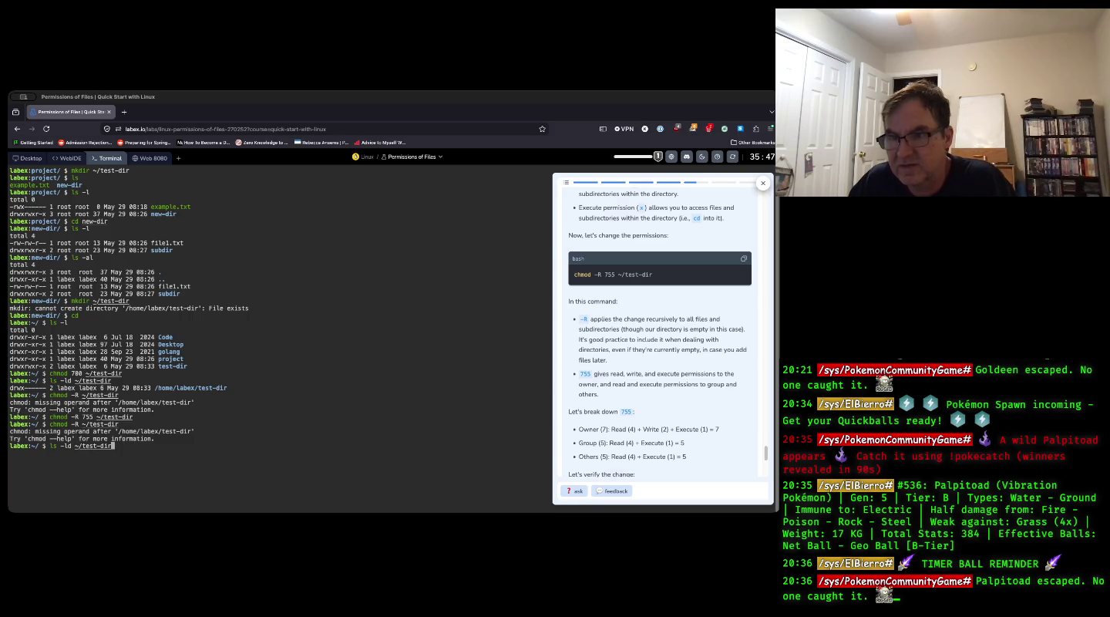
{"action": "key", "text": "Return"}
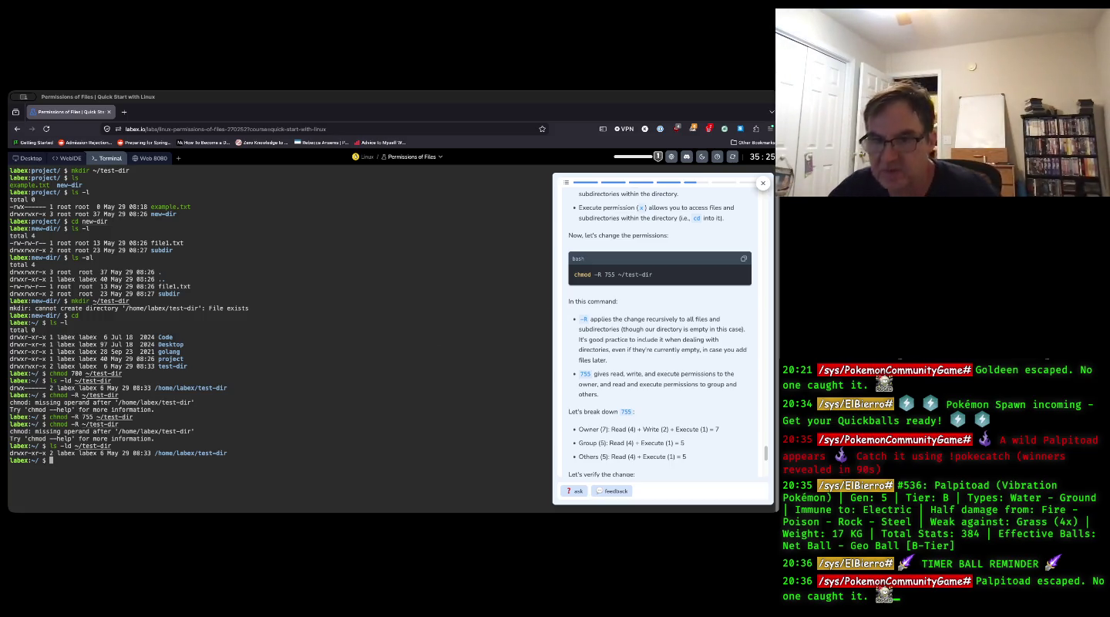
- Scroll to the end of the directory-permissions step and press Continue to have it checked
{"action": "scroll", "coordinate": [626, 377], "scroll_direction": "down", "scroll_amount": 3}
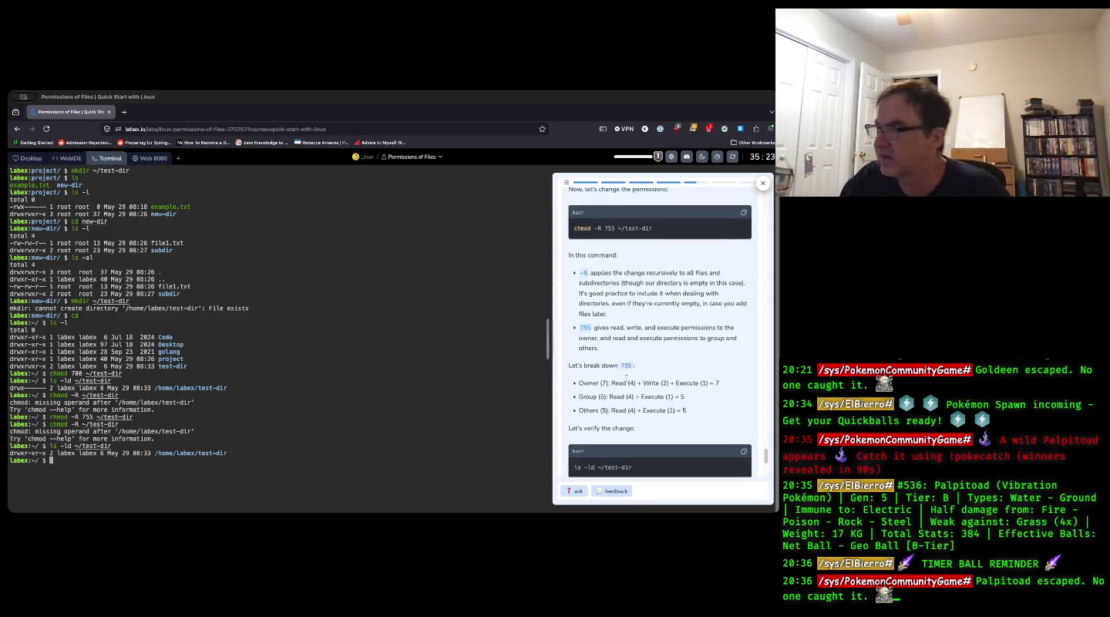
{"action": "scroll", "coordinate": [626, 376], "scroll_direction": "down", "scroll_amount": 3}
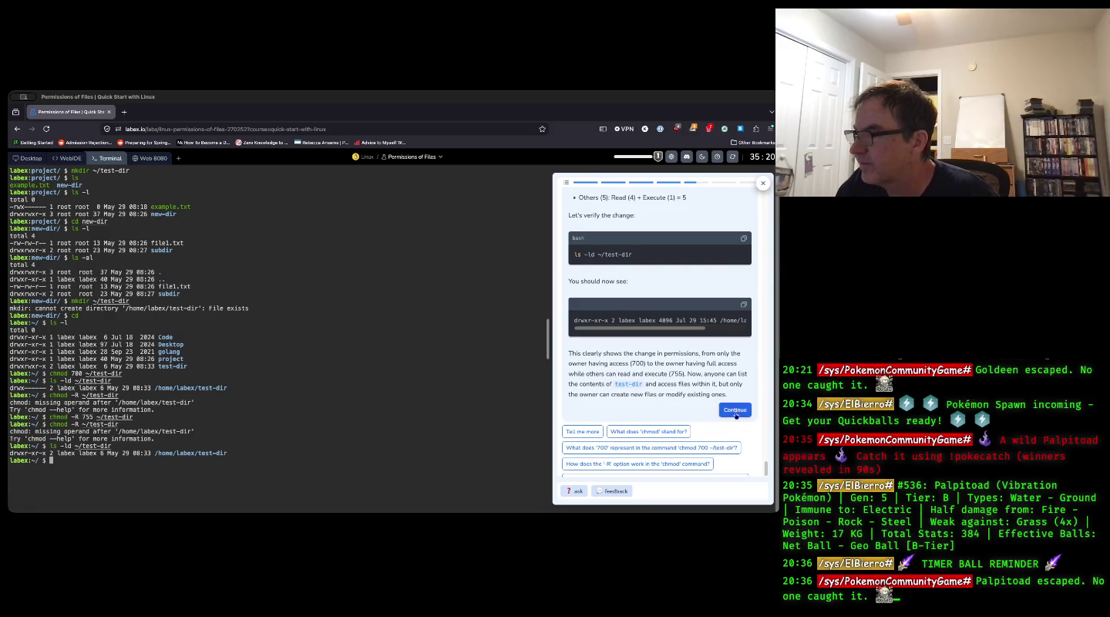
{"action": "left_click", "coordinate": [735, 412]}
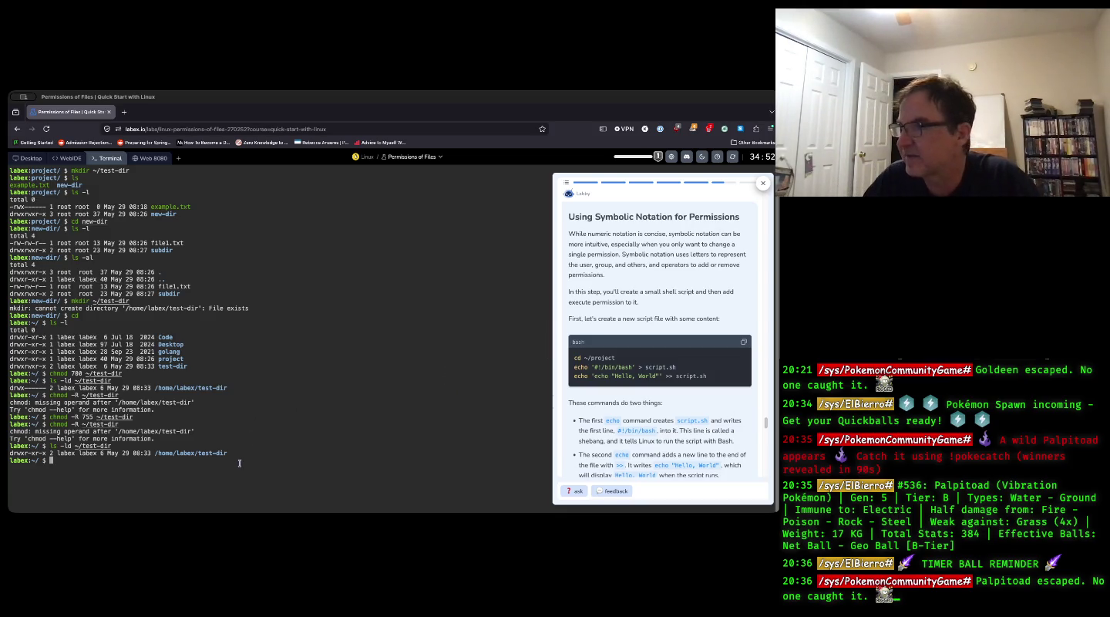
- Clear the terminal output with the clear command
{"action": "type", "text": "clear"}
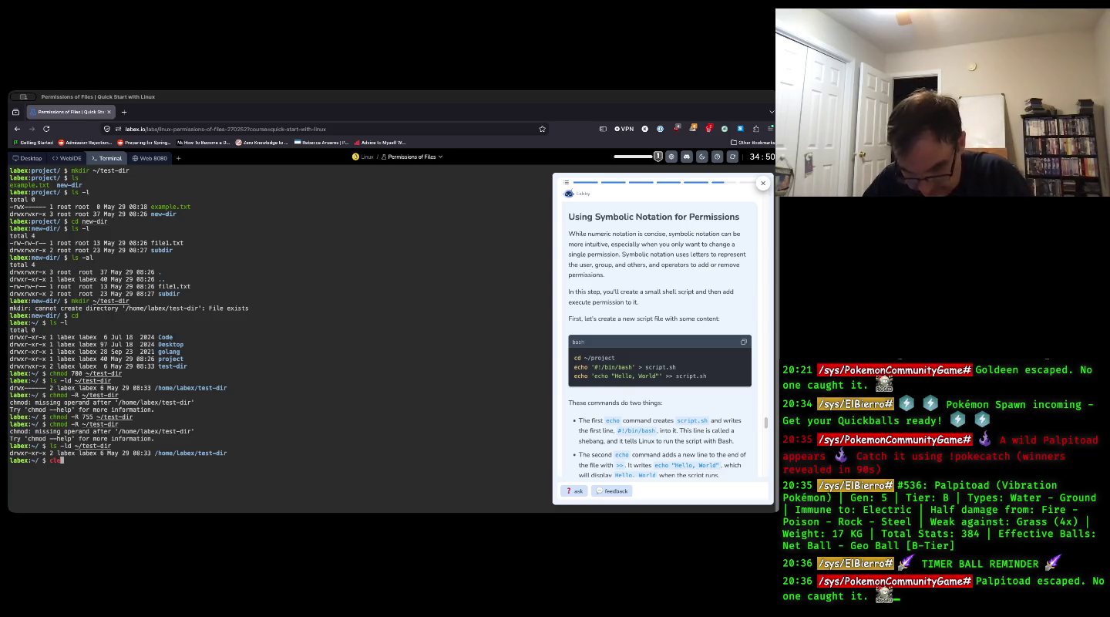
{"action": "key", "text": "Return"}
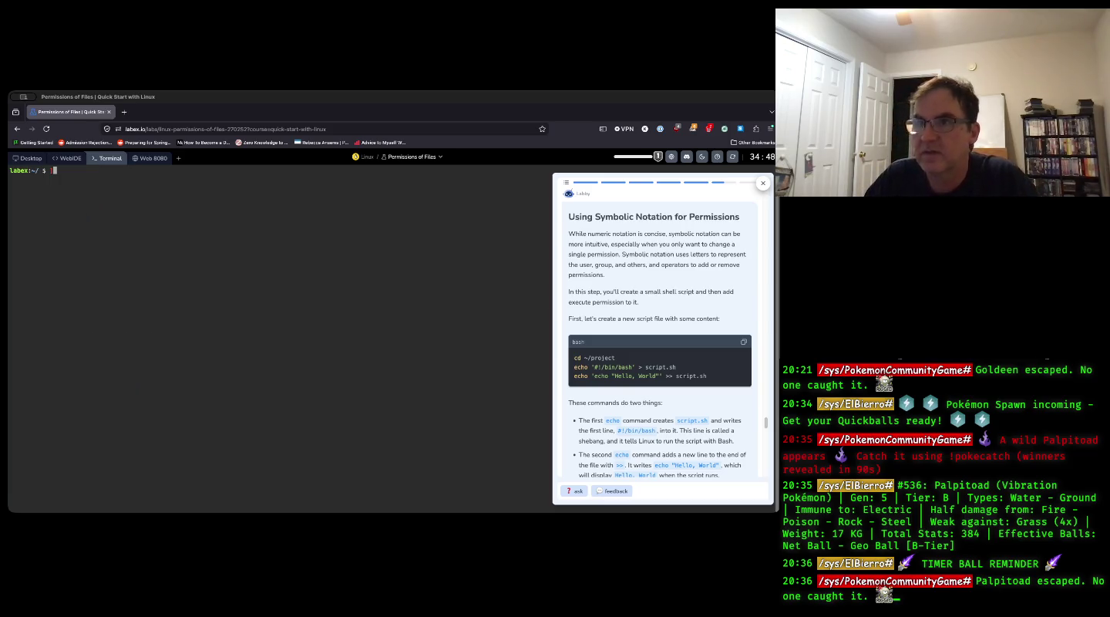
- Change into the ~/project directory
{"action": "type", "text": "cd ~/"}
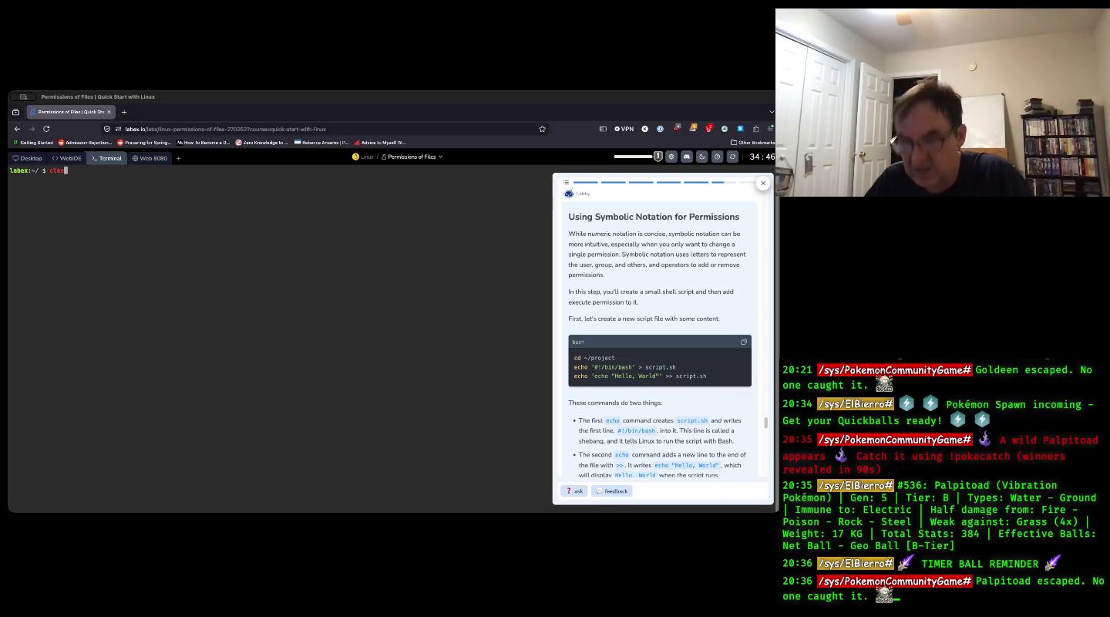
{"action": "key", "text": "BackSpace"}
{"action": "key", "text": "BackSpace"}
{"action": "key", "text": "BackSpace"}
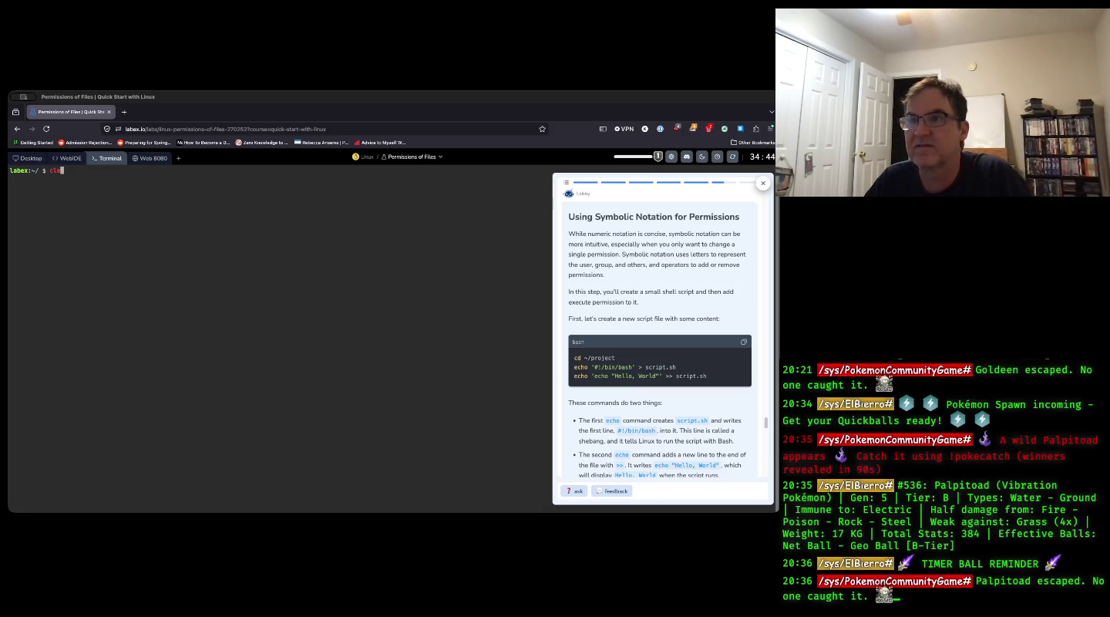
{"action": "type", "text": "cd ~/pro"}
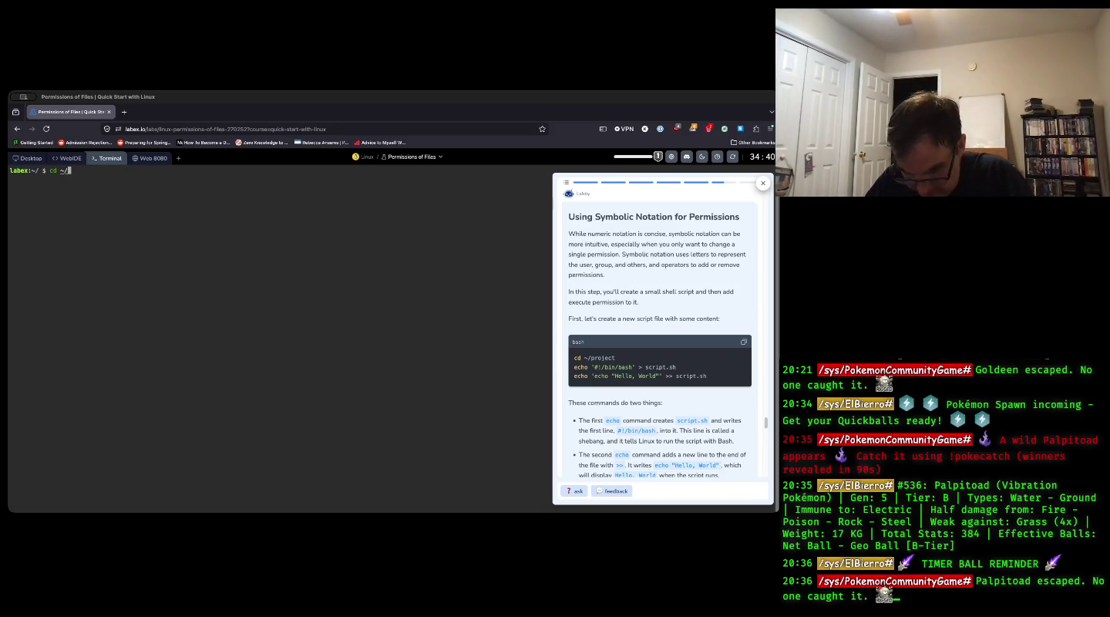
{"action": "type", "text": "ject"}
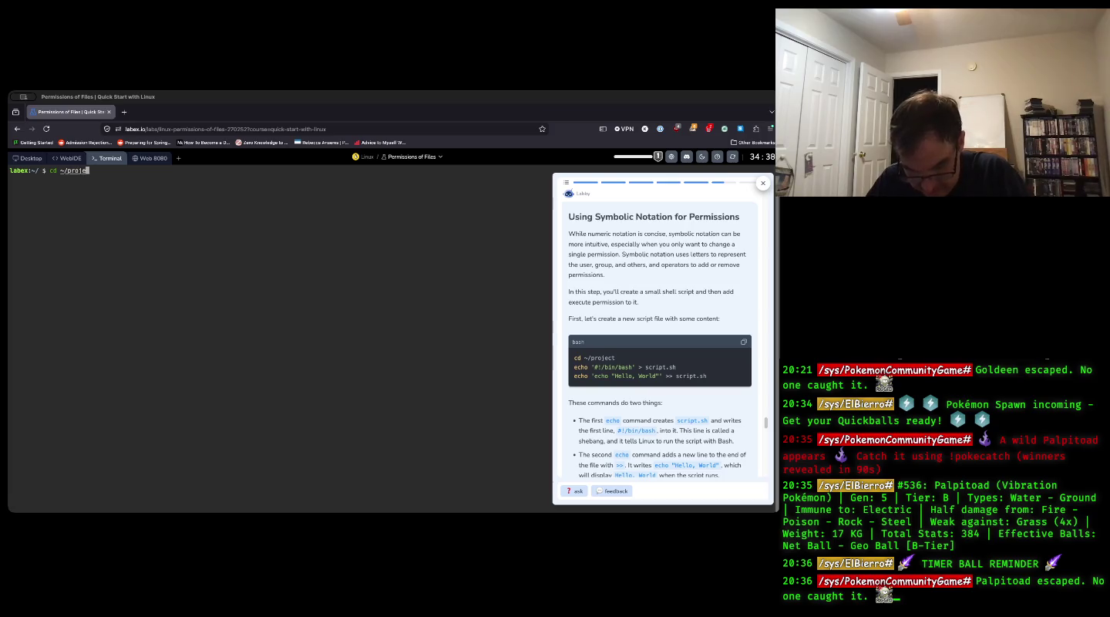
{"action": "key", "text": "Return"}
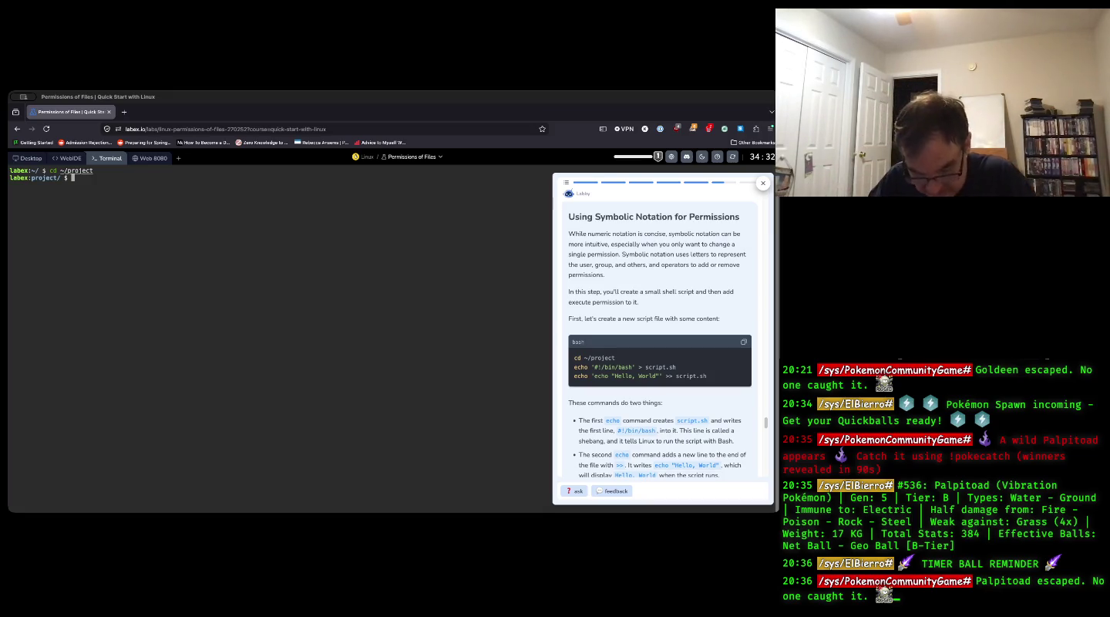
- Create script.sh with the first line #!/bin/bash using echo '#!/bin/bash' > script.sh
{"action": "type", "text": "echo"}
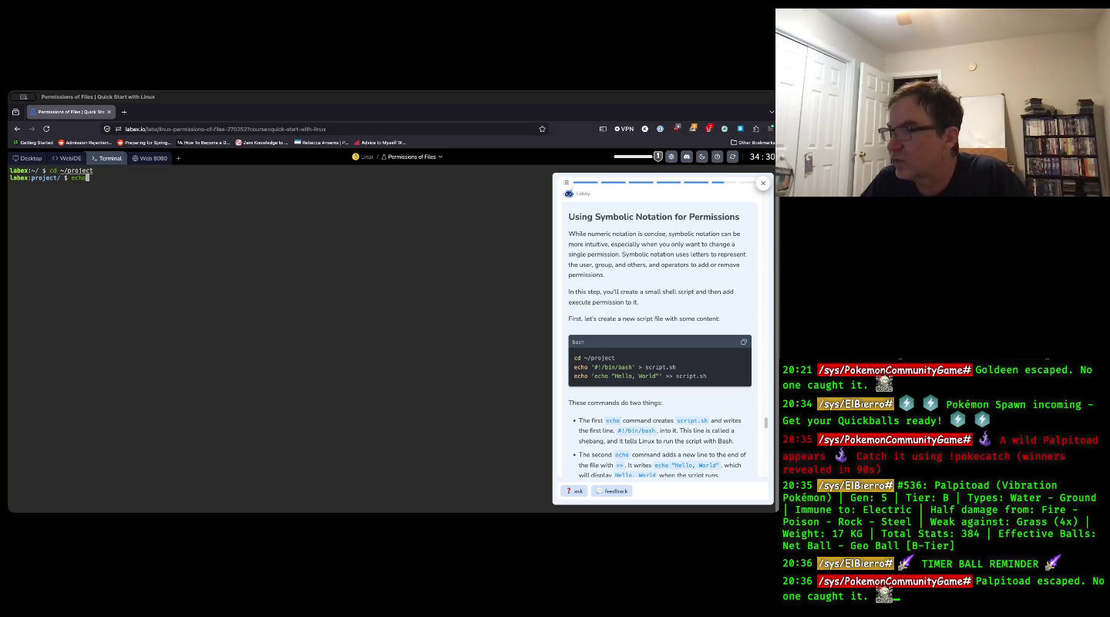
{"action": "type", "text": " '"}
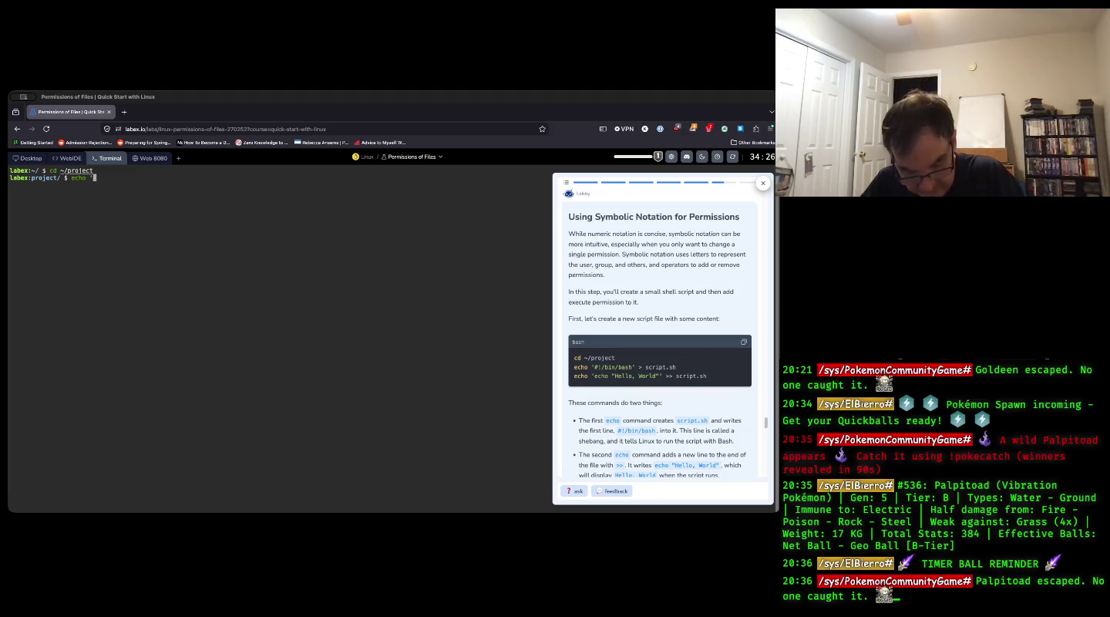
{"action": "type", "text": "#!"}
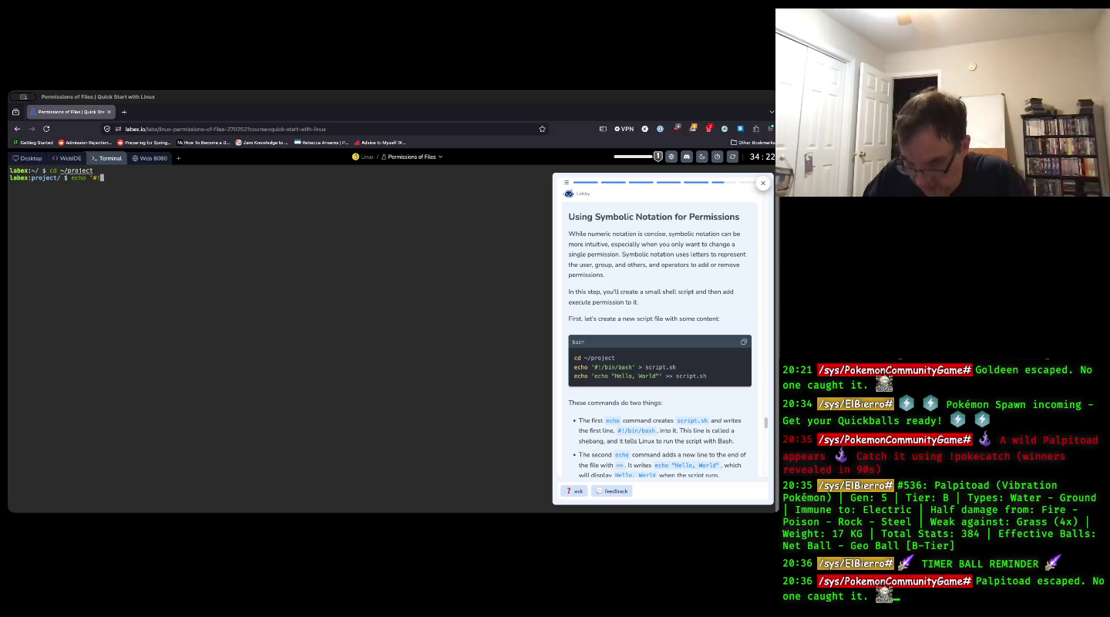
{"action": "type", "text": "/bin/bash"}
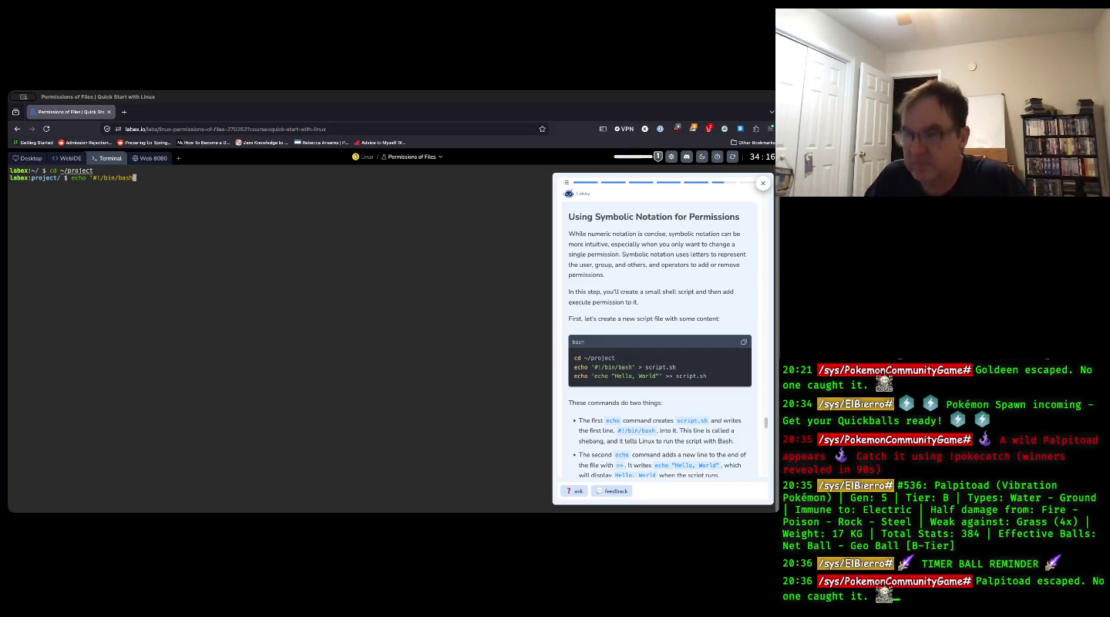
{"action": "type", "text": "' "}
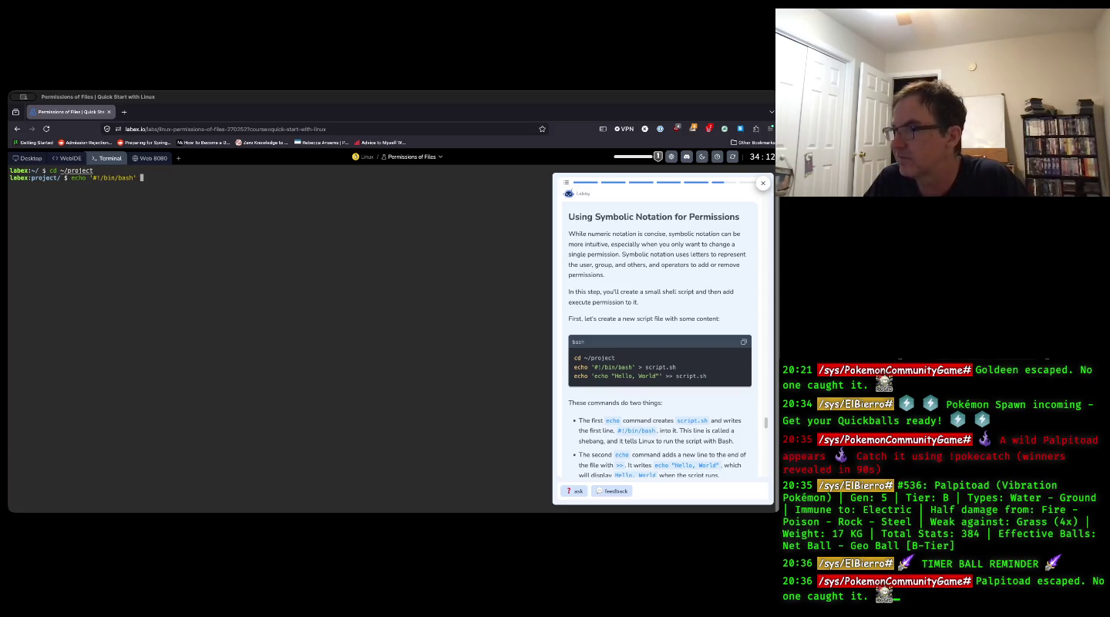
{"action": "type", "text": "> s"}
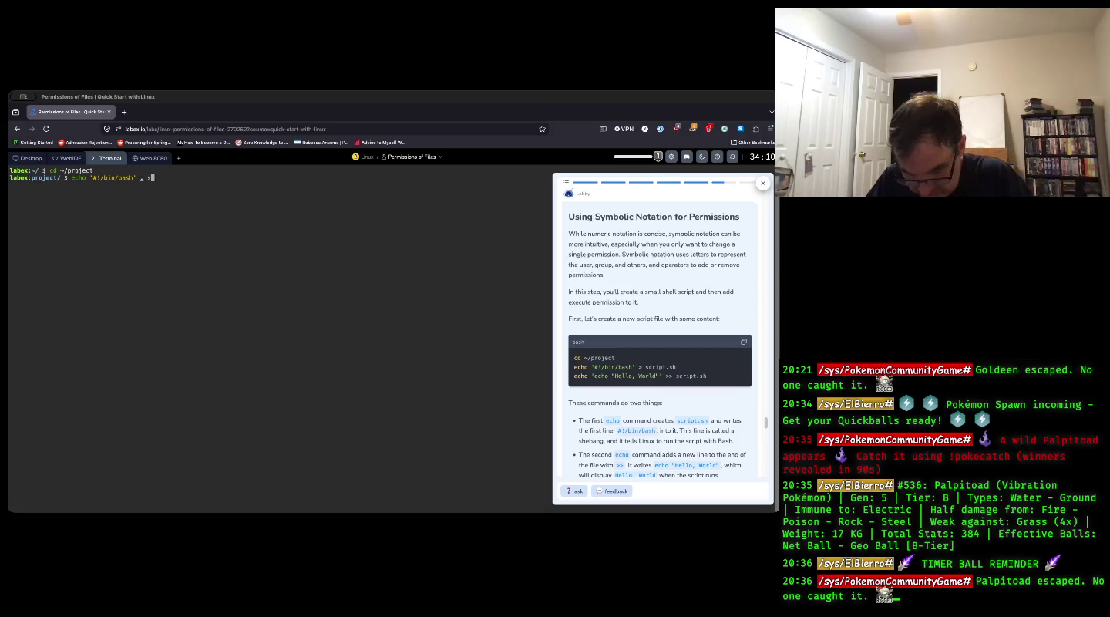
{"action": "type", "text": "cript.sh"}
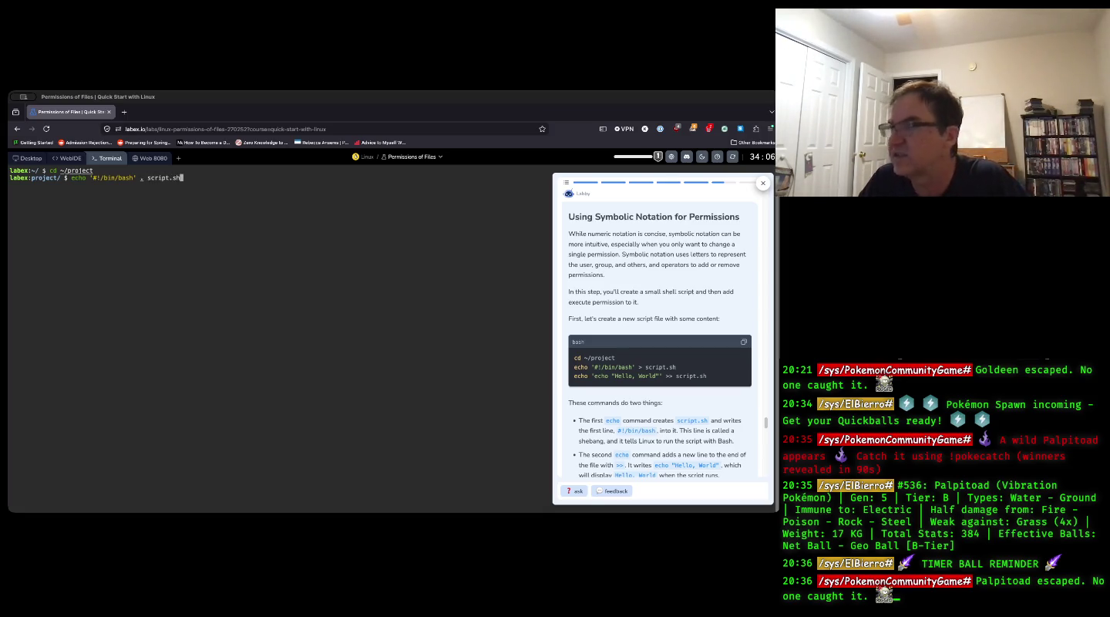
{"action": "key", "text": "Left"}
{"action": "key", "text": "Left"}
{"action": "key", "text": "Left"}
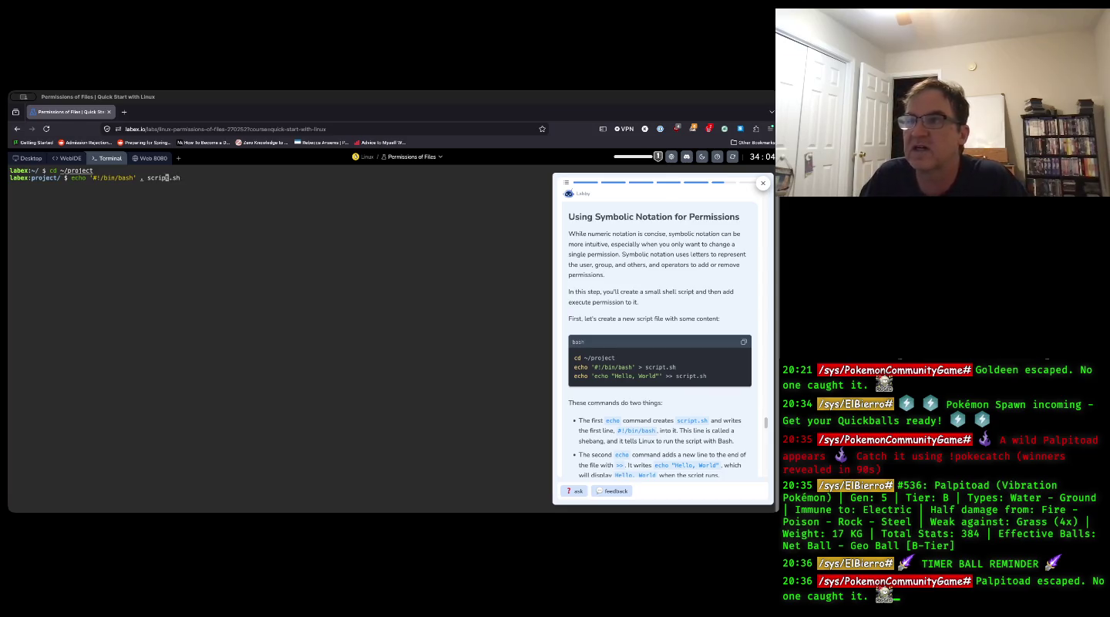
{"action": "key", "text": "Left"}
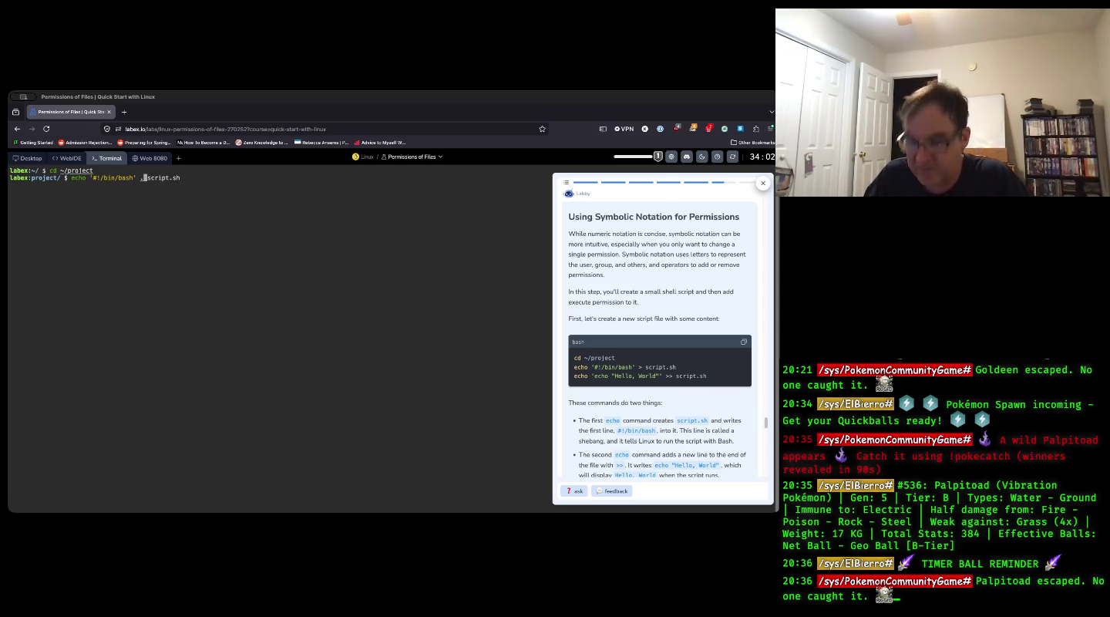
{"action": "key", "text": "Delete"}
{"action": "type", "text": ">"}
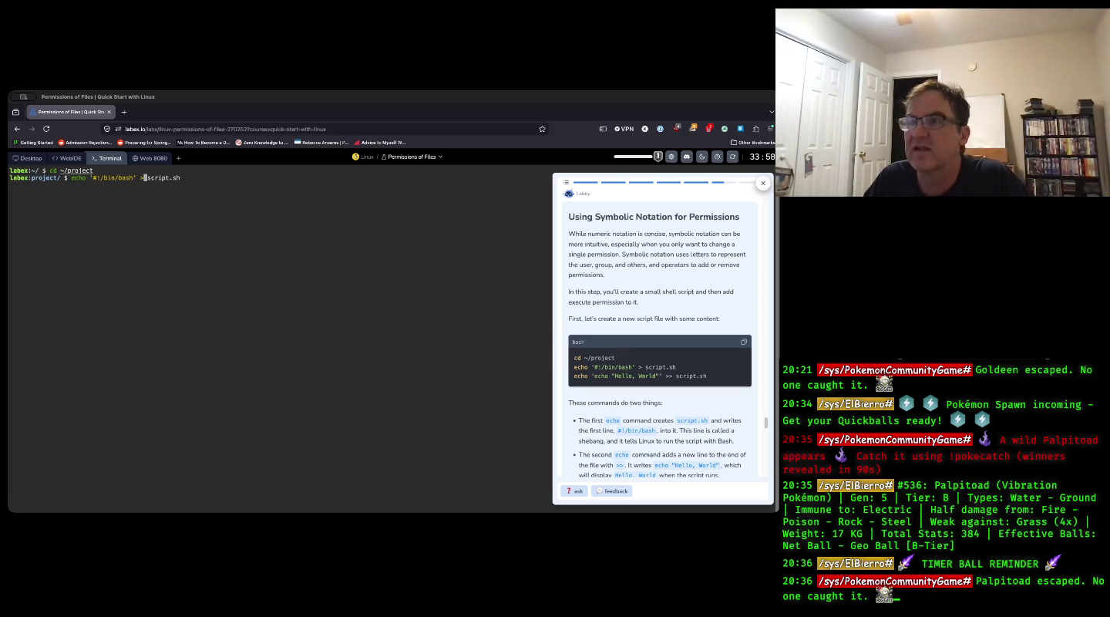
{"action": "key", "text": "Return"}
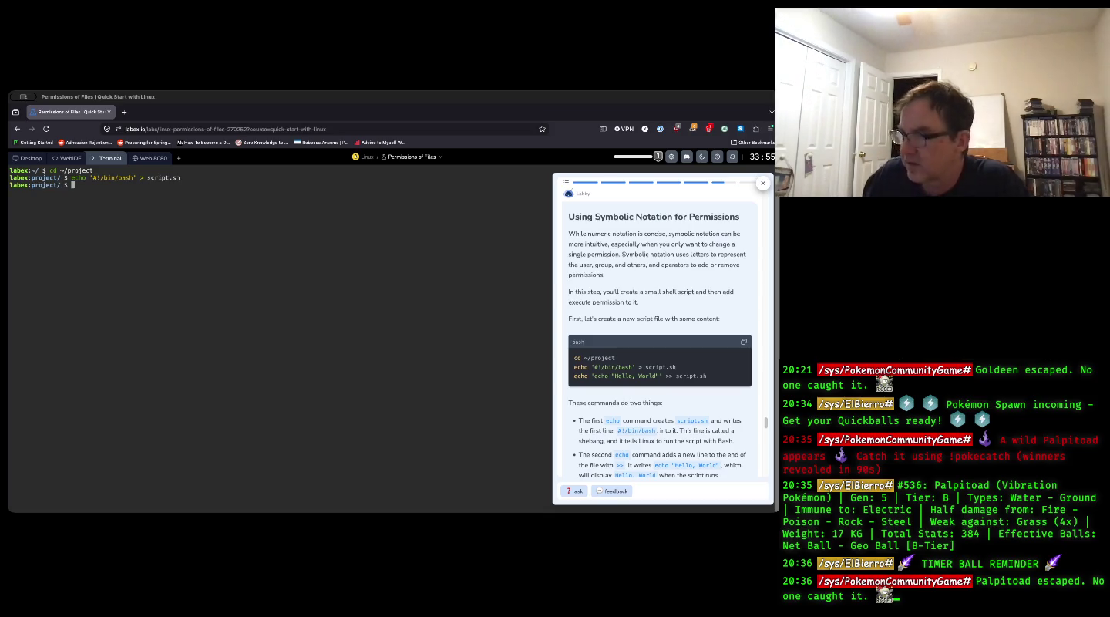
- Enter echo 'echo "Hello, World"' >> script.sh at the prompt without running it
{"action": "type", "text": "echo \""}
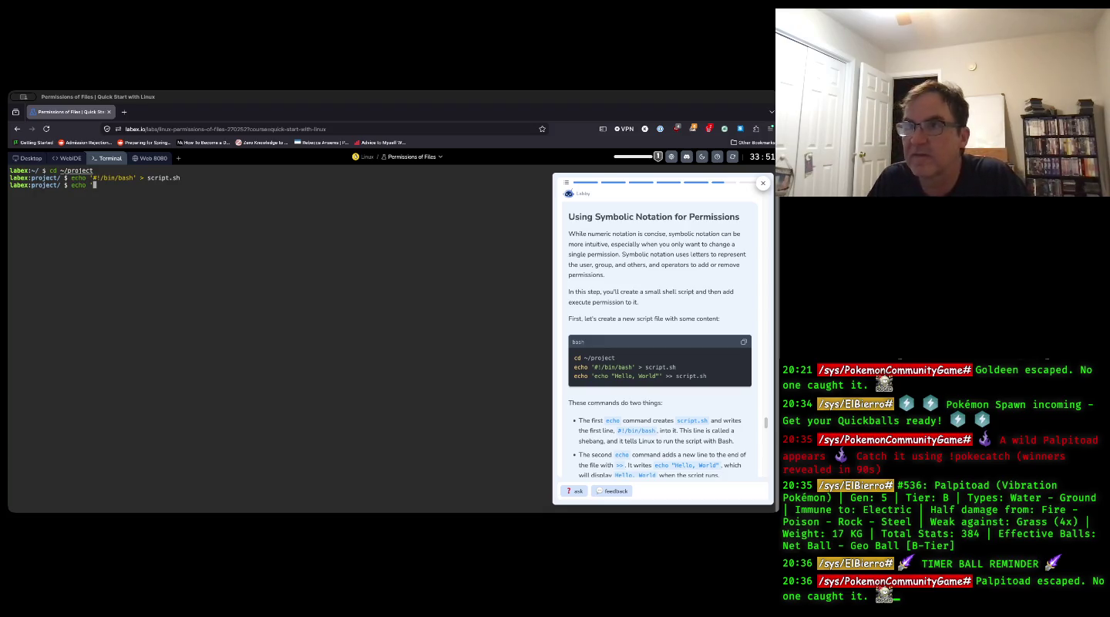
{"action": "type", "text": "echo"}
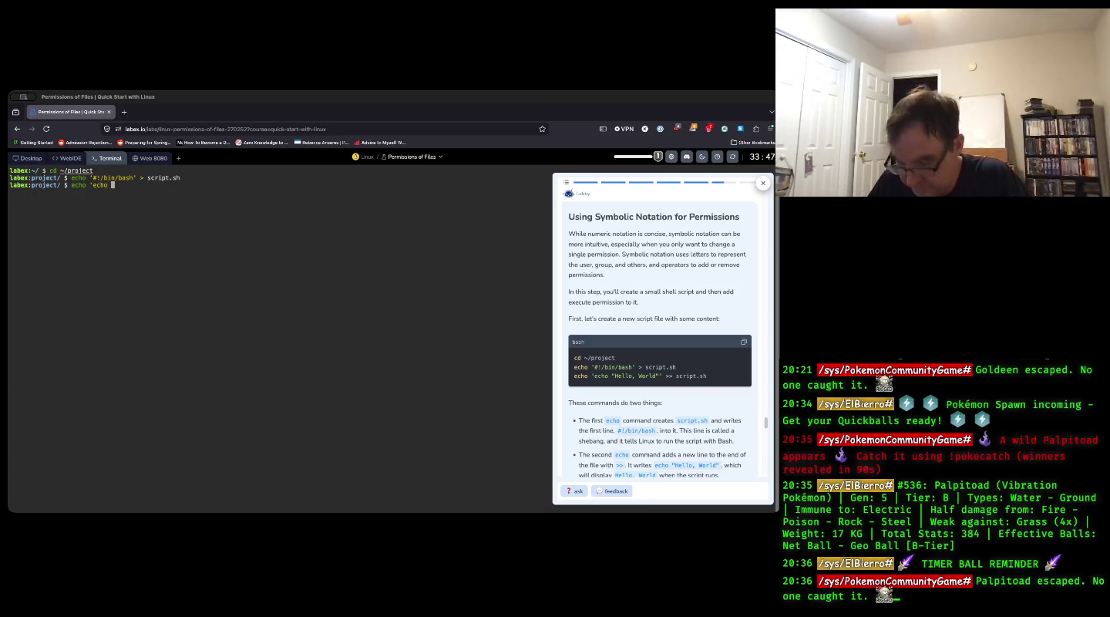
{"action": "type", "text": " \"Hel"}
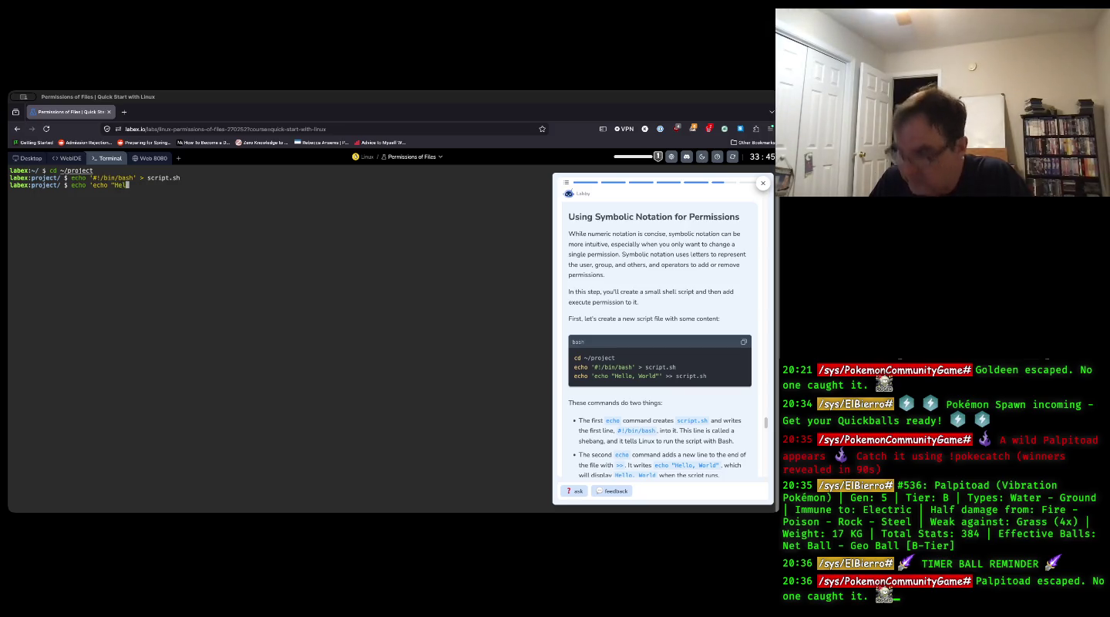
{"action": "type", "text": "lo, World"}
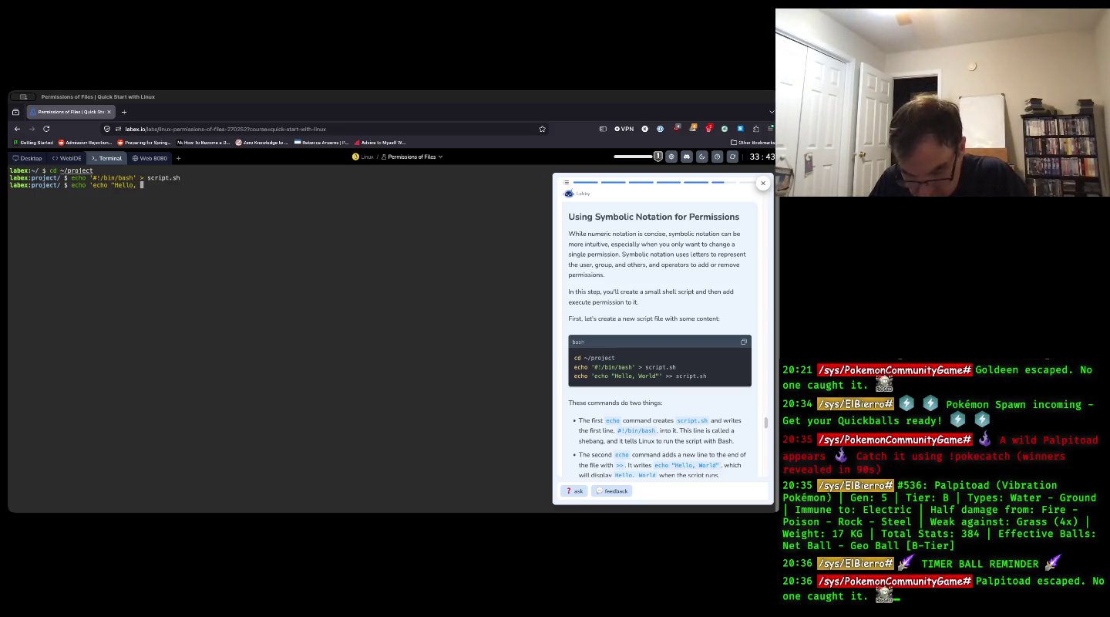
{"action": "key", "text": "BackSpace"}
{"action": "key", "text": "BackSpace"}
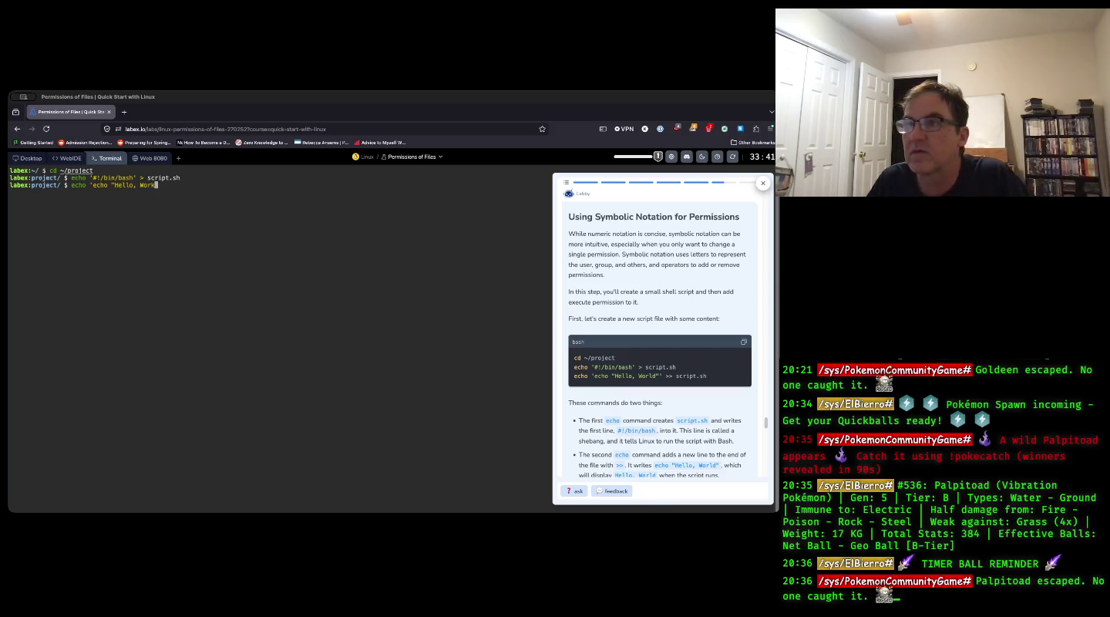
{"action": "type", "text": "ld"}
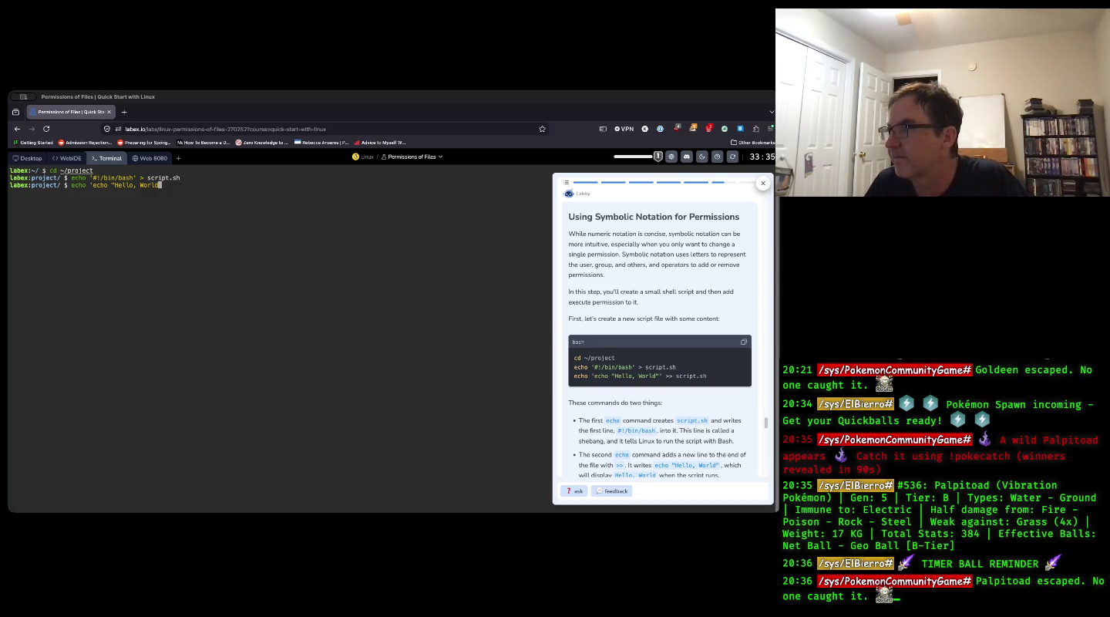
{"action": "type", "text": "\""}
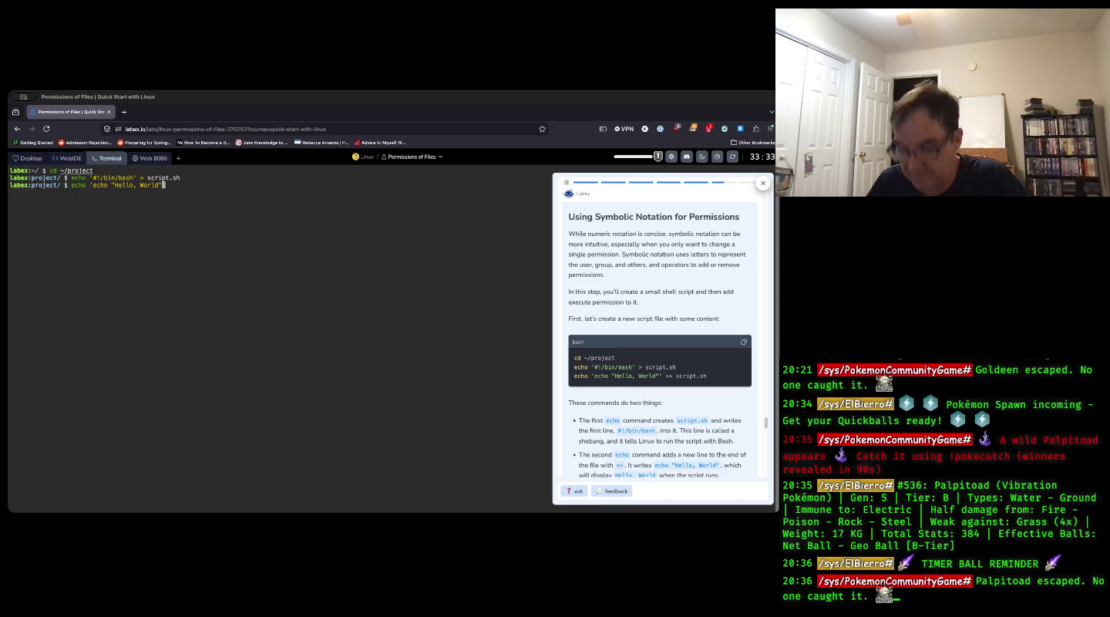
{"action": "type", "text": "' "}
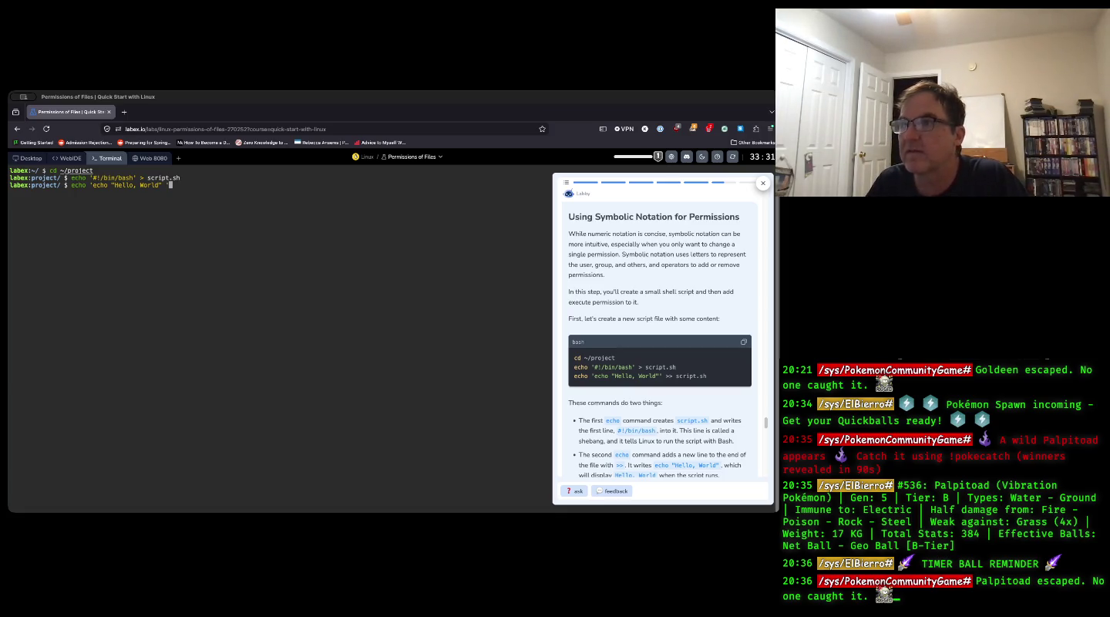
{"action": "type", "text": ">"}
{"action": "key", "text": "BackSpace"}
{"action": "key", "text": "BackSpace"}
{"action": "key", "text": "BackSpace"}
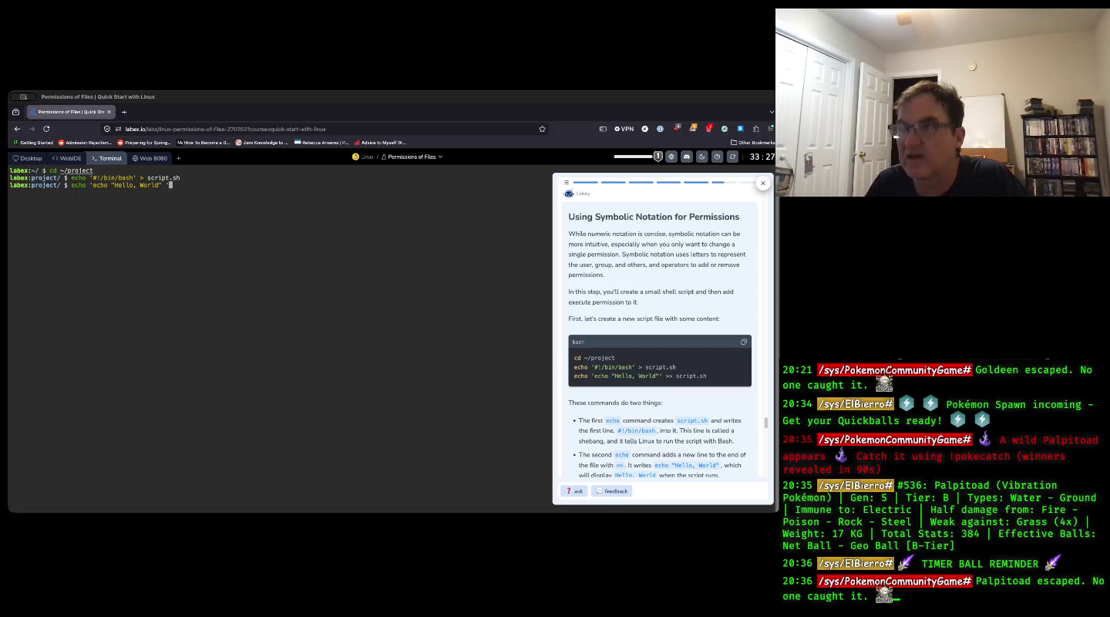
{"action": "type", "text": "'"}
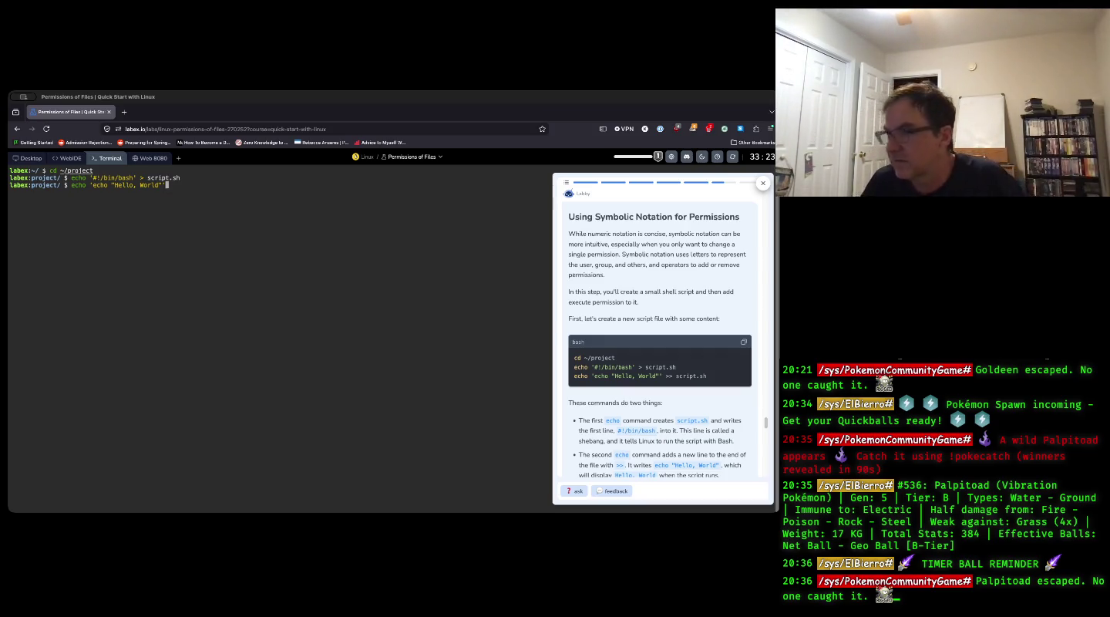
{"action": "type", "text": " >>"}
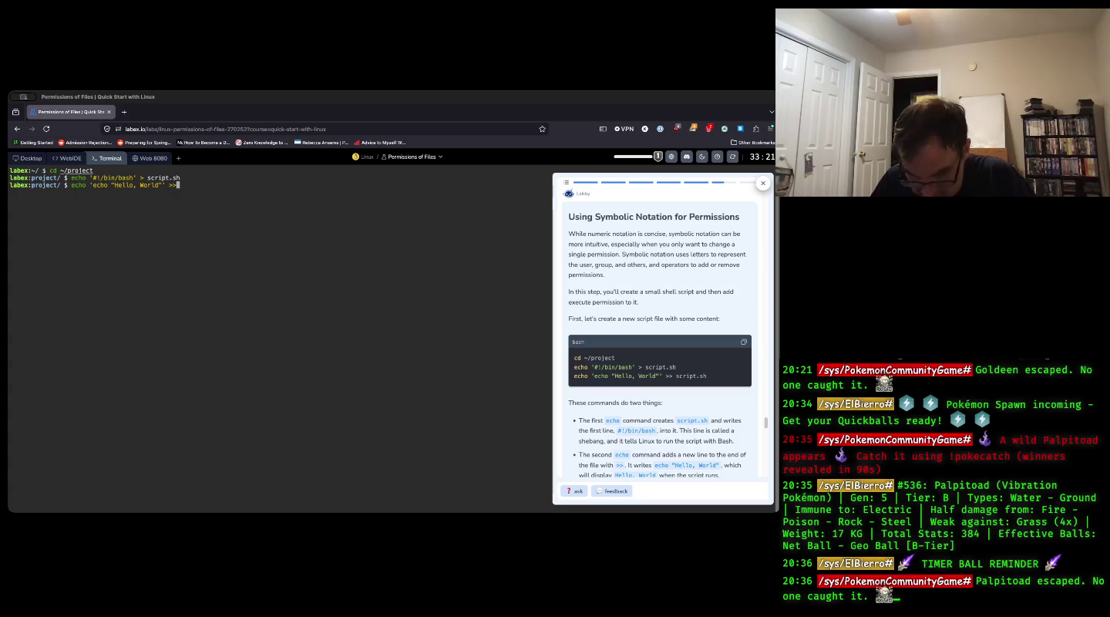
{"action": "type", "text": " script."}
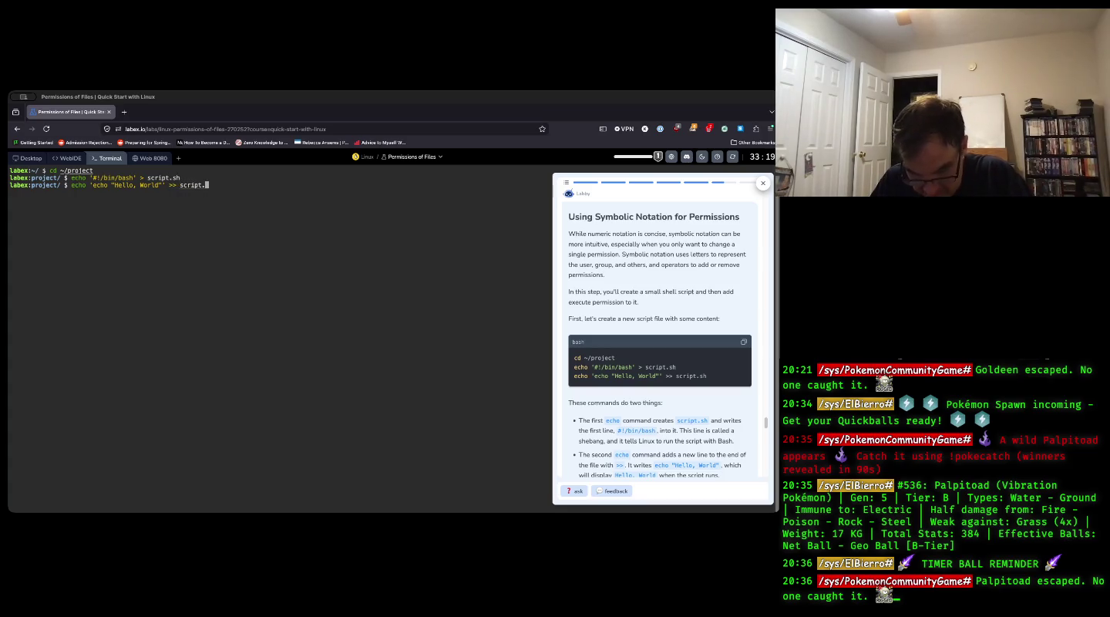
{"action": "type", "text": "sh"}
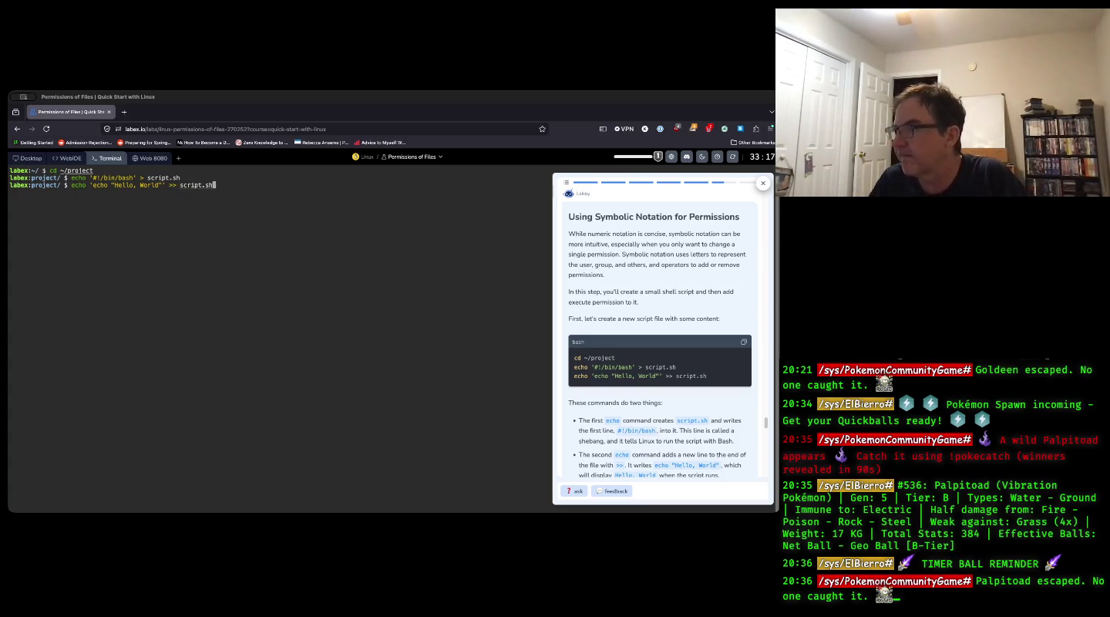
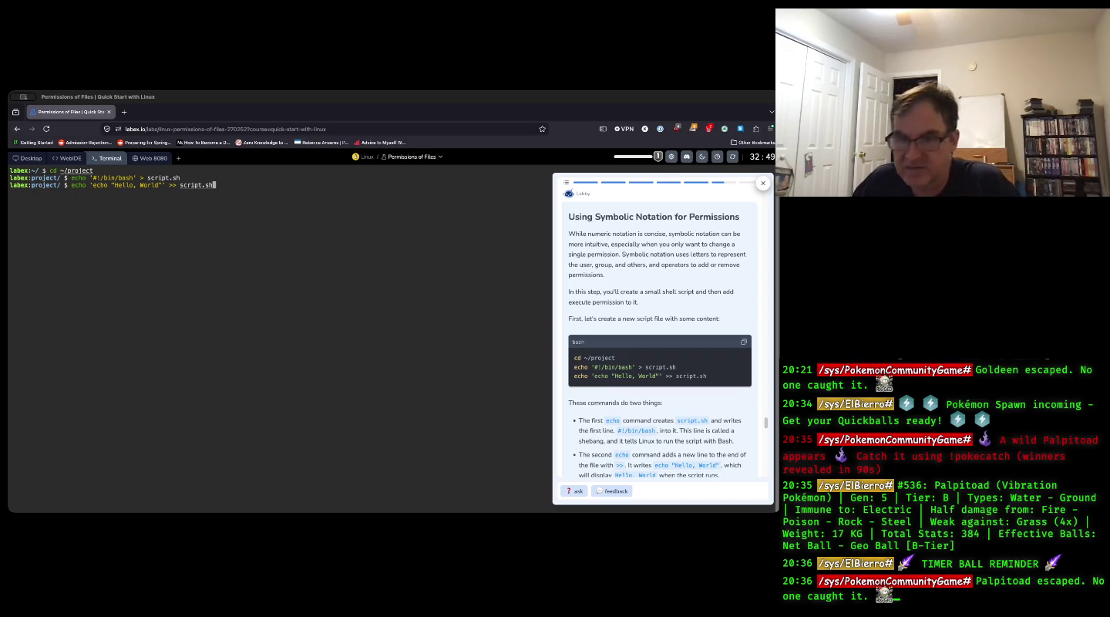
- Append the echo "Hello, World" line to script.sh and print it with cat script.sh
{"action": "key", "text": "Return"}
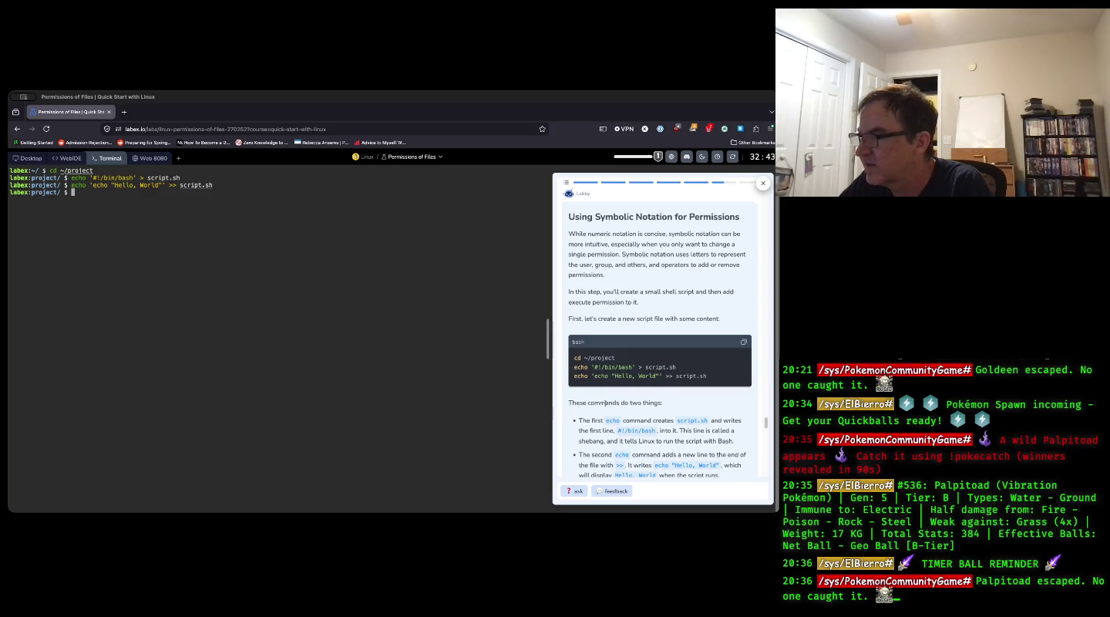
{"action": "scroll", "coordinate": [614, 387], "scroll_direction": "down", "scroll_amount": 2}
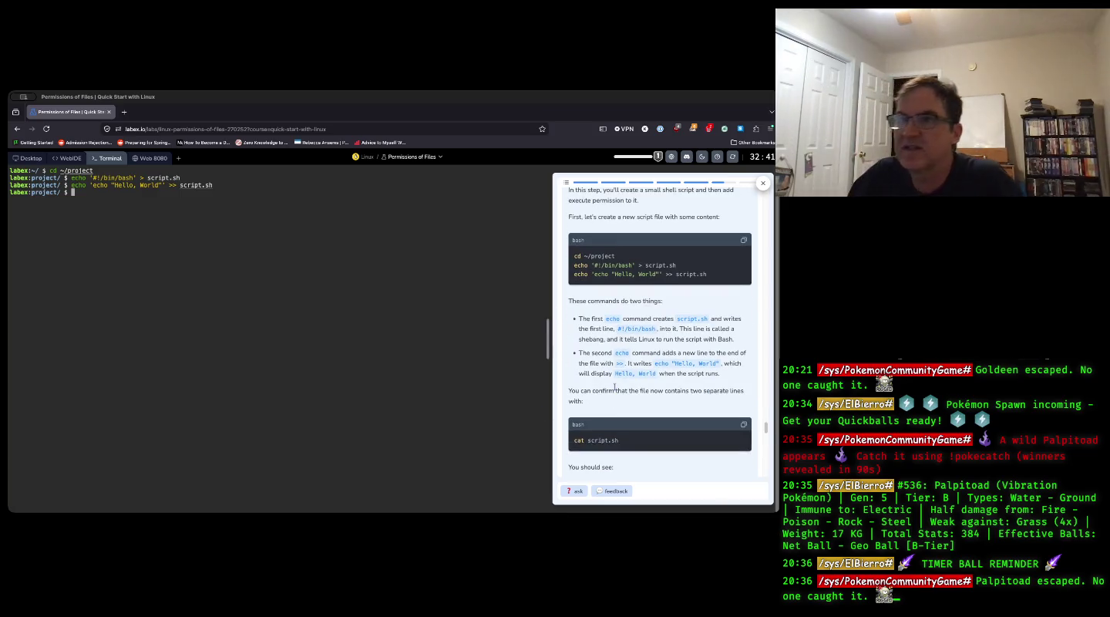
{"action": "type", "text": "cat script.sh"}
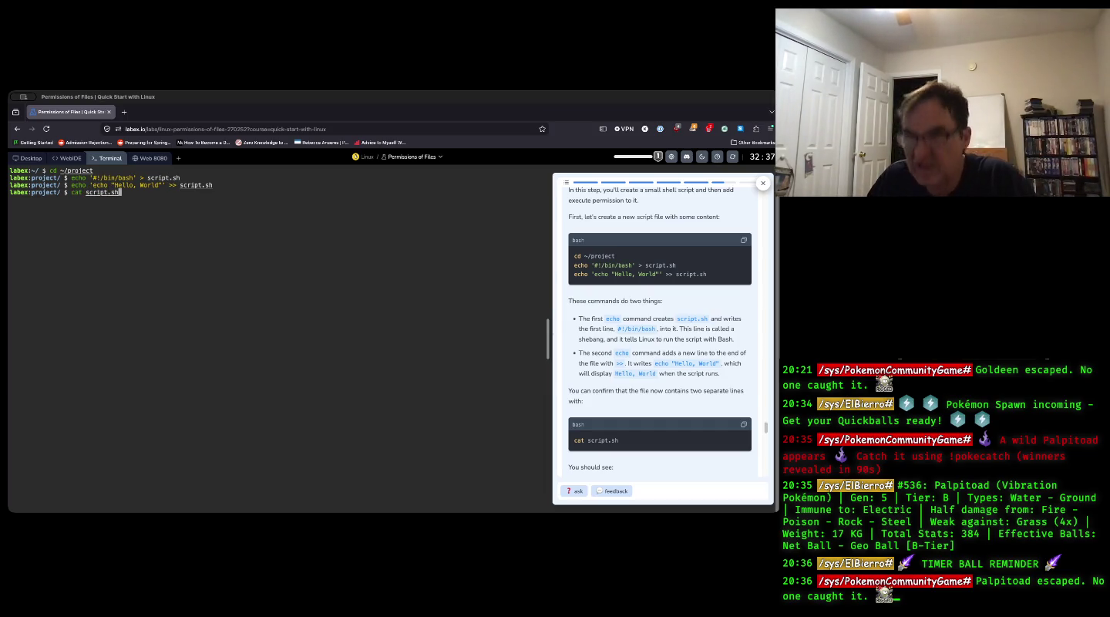
{"action": "key", "text": "Return"}
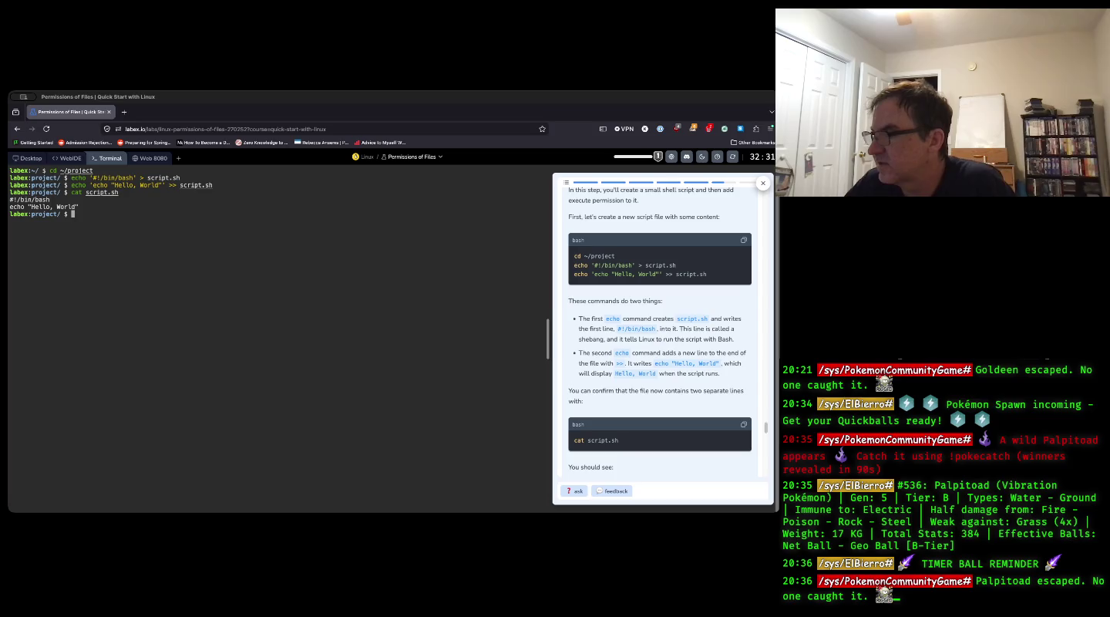
{"action": "scroll", "coordinate": [615, 385], "scroll_direction": "down", "scroll_amount": 3}
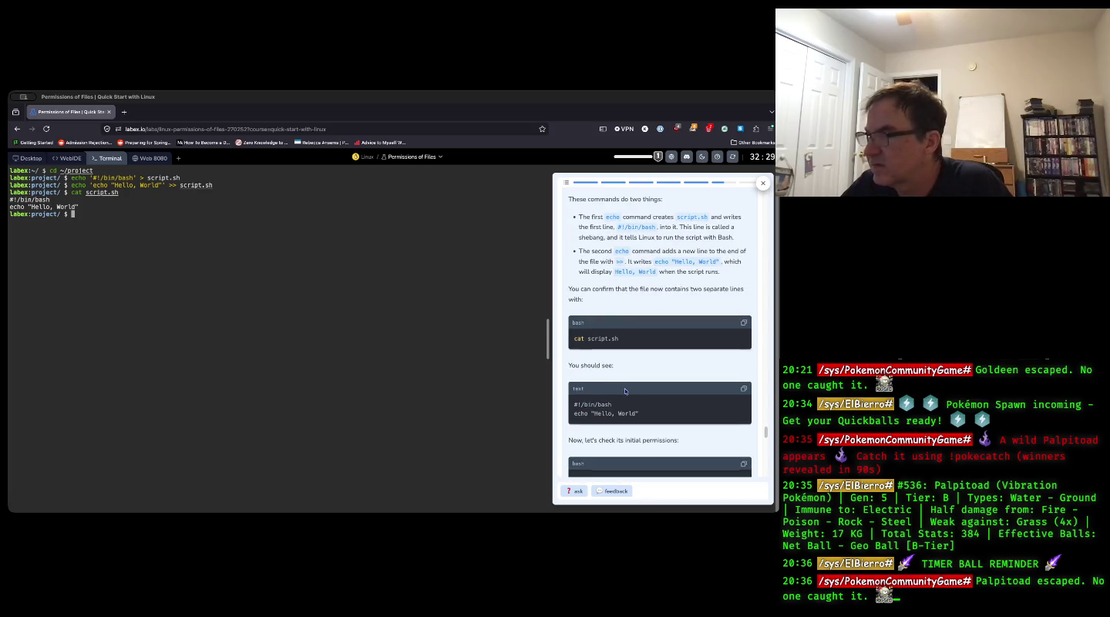
{"action": "scroll", "coordinate": [624, 387], "scroll_direction": "down", "scroll_amount": 1}
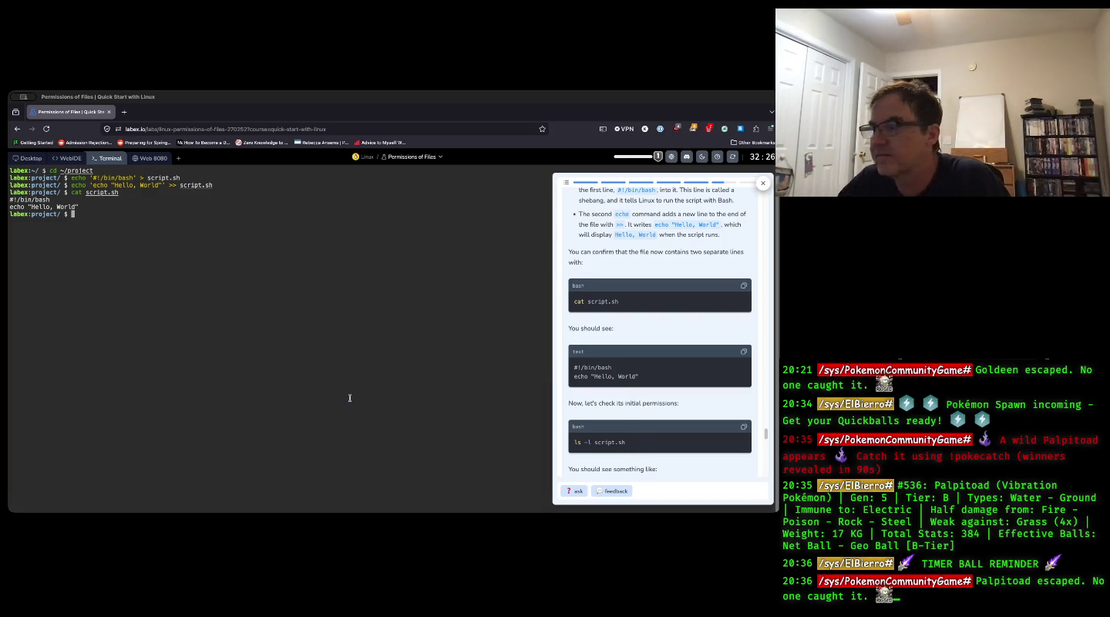
- List script.sh with ls -l, showing 32 bytes, -rw-rw-r-- permissions and labex ownership
{"action": "type", "text": "ls"}
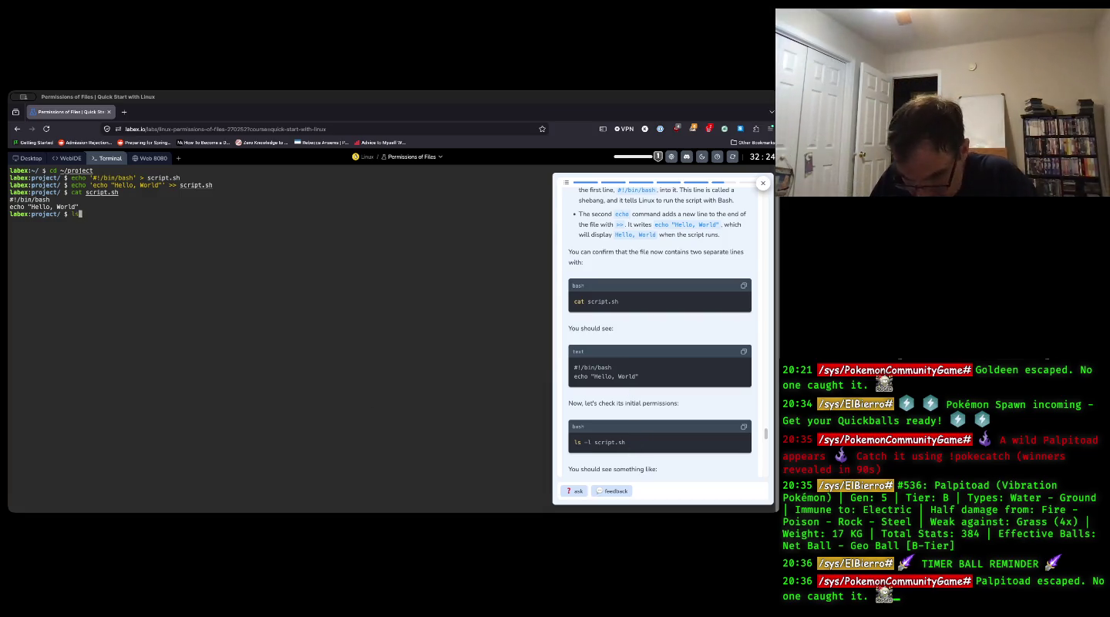
{"action": "type", "text": " -l "}
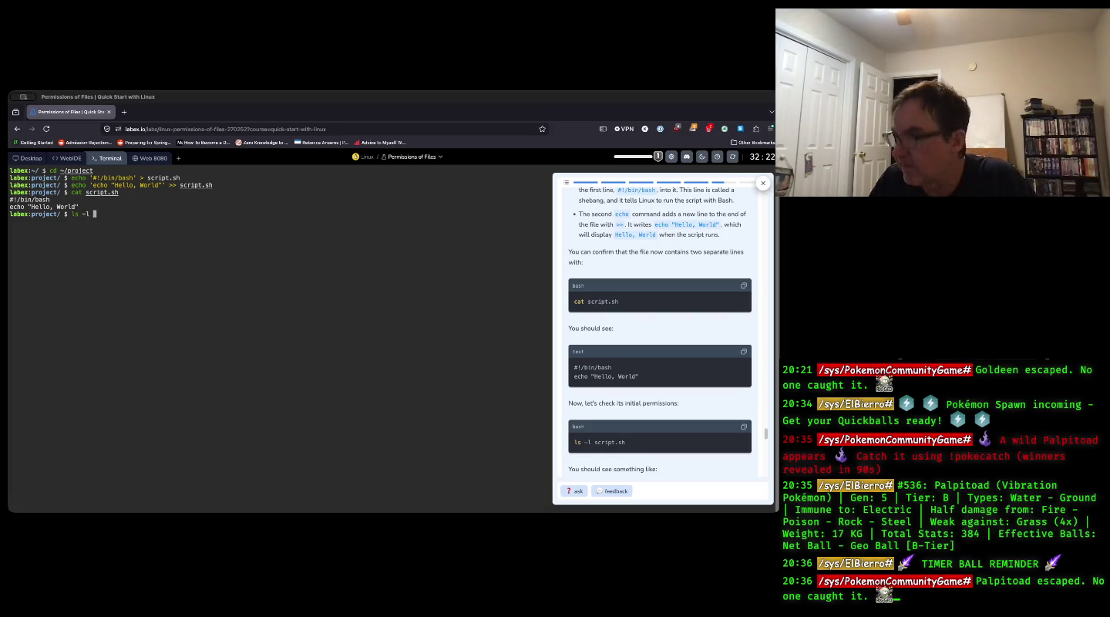
{"action": "type", "text": "scr"}
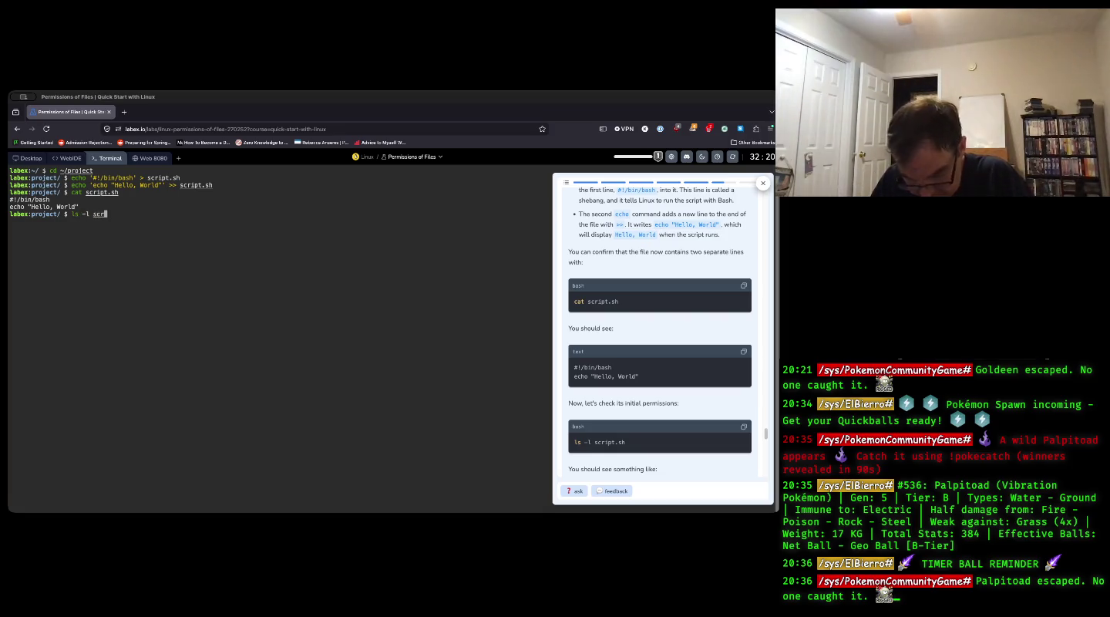
{"action": "type", "text": "ipt.sh"}
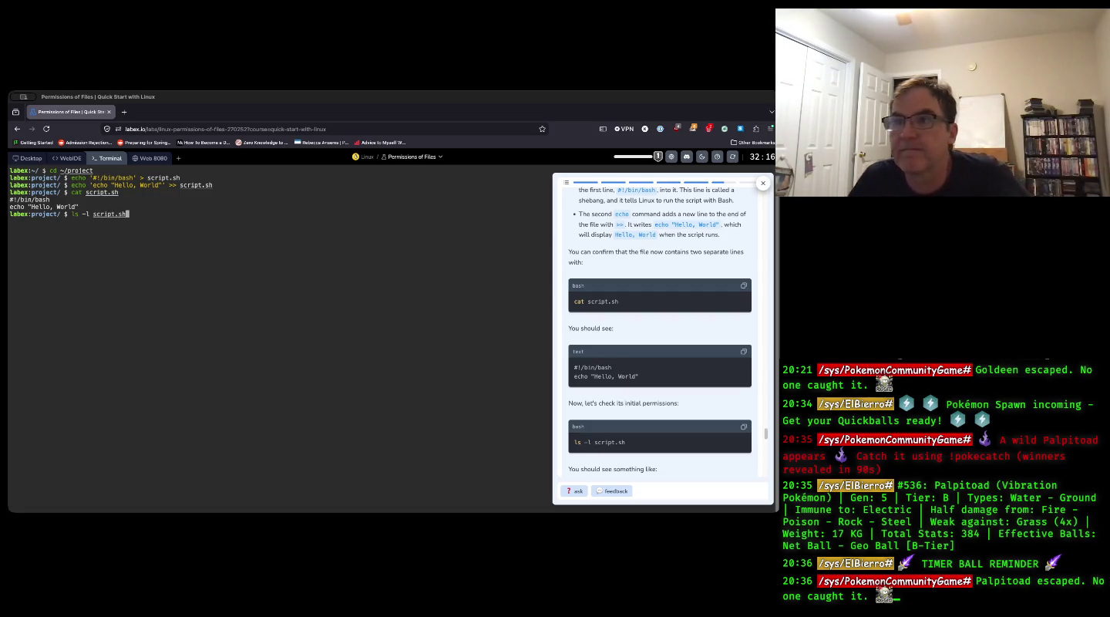
{"action": "key", "text": "Return"}
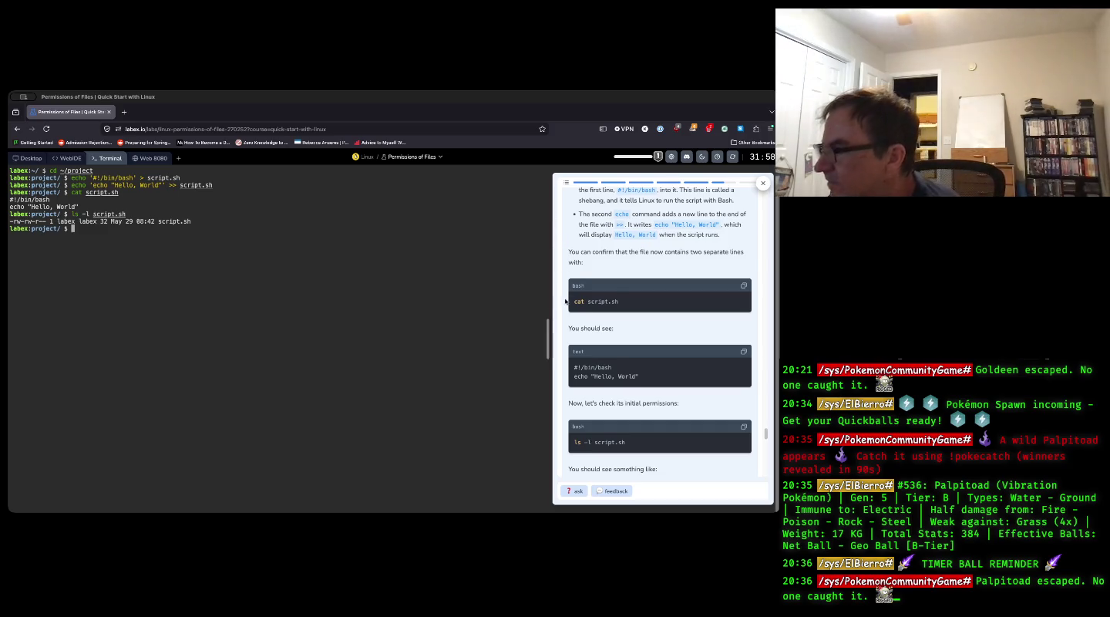
{"action": "scroll", "coordinate": [637, 376], "scroll_direction": "down", "scroll_amount": 3}
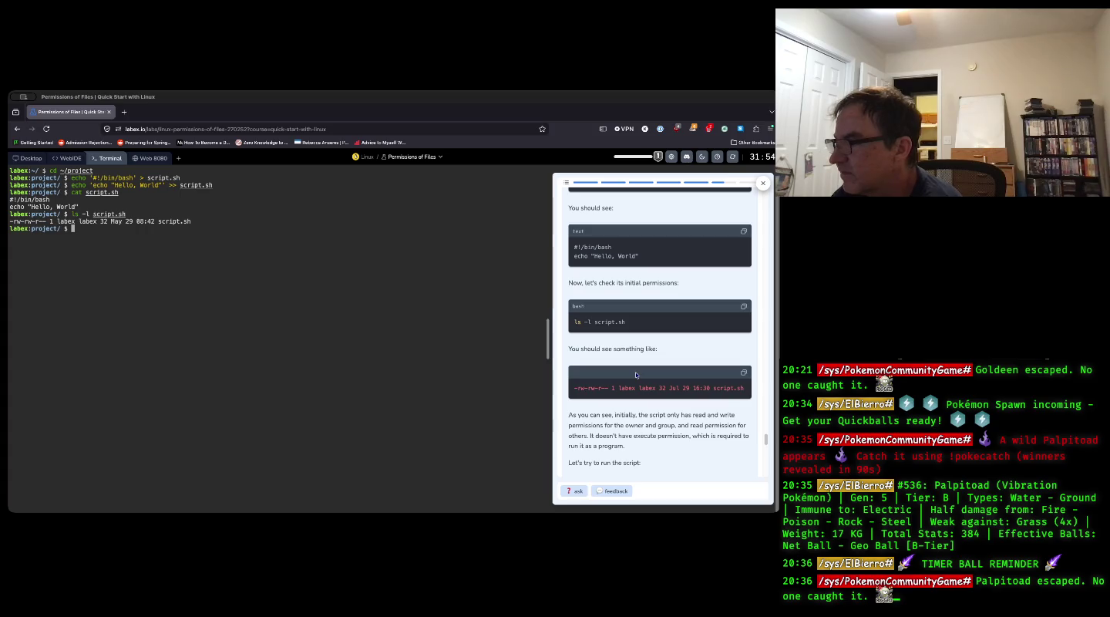
{"action": "scroll", "coordinate": [635, 376], "scroll_direction": "down", "scroll_amount": 2}
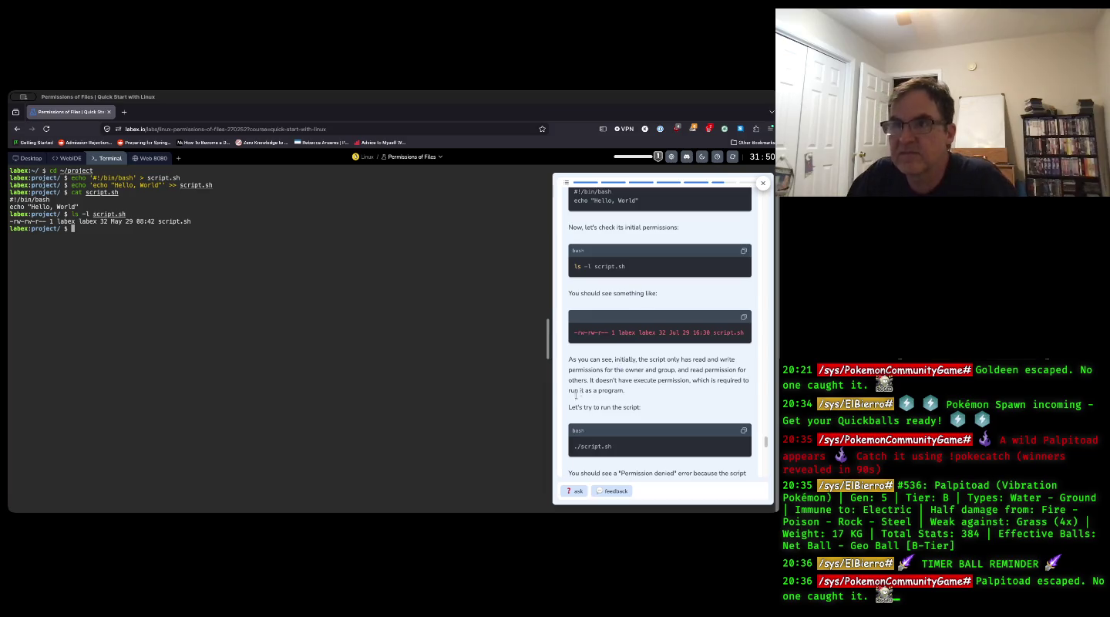
- Run ./script.sh, get "zsh: permission denied", then scroll the instructions to chmod u+x
{"action": "type", "text": "./script.sh"}
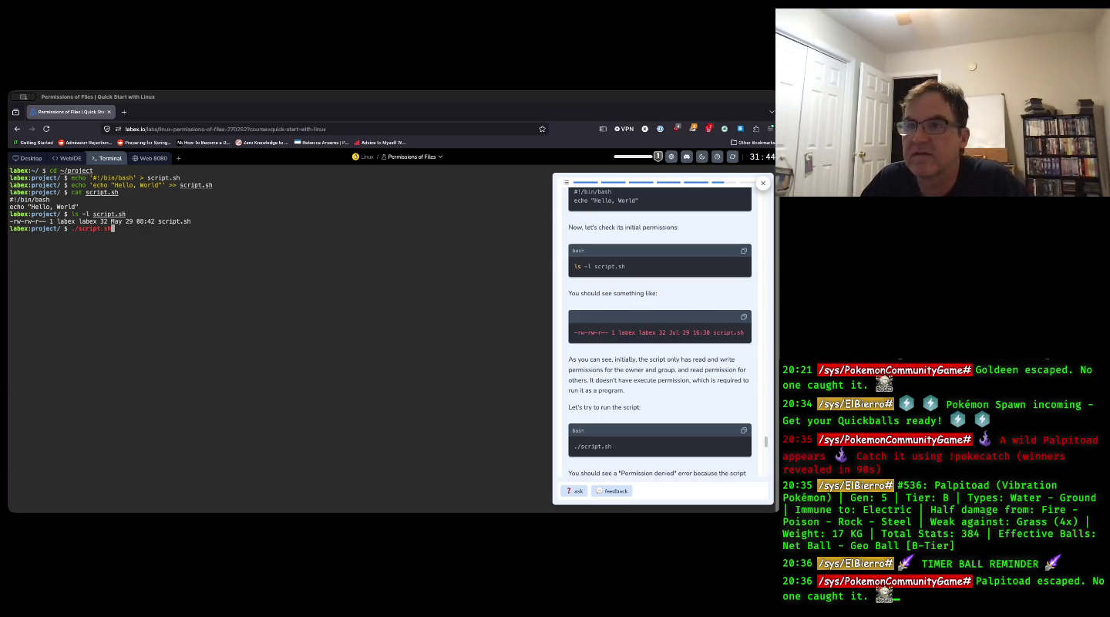
{"action": "key", "text": "Return"}
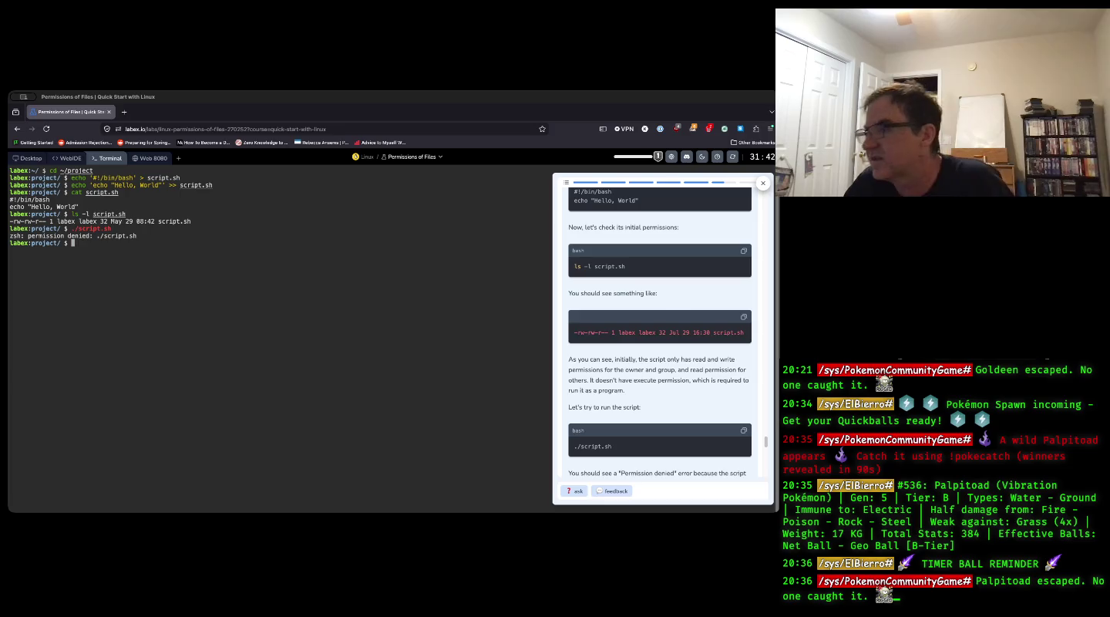
{"action": "scroll", "coordinate": [647, 281], "scroll_direction": "down", "scroll_amount": 1}
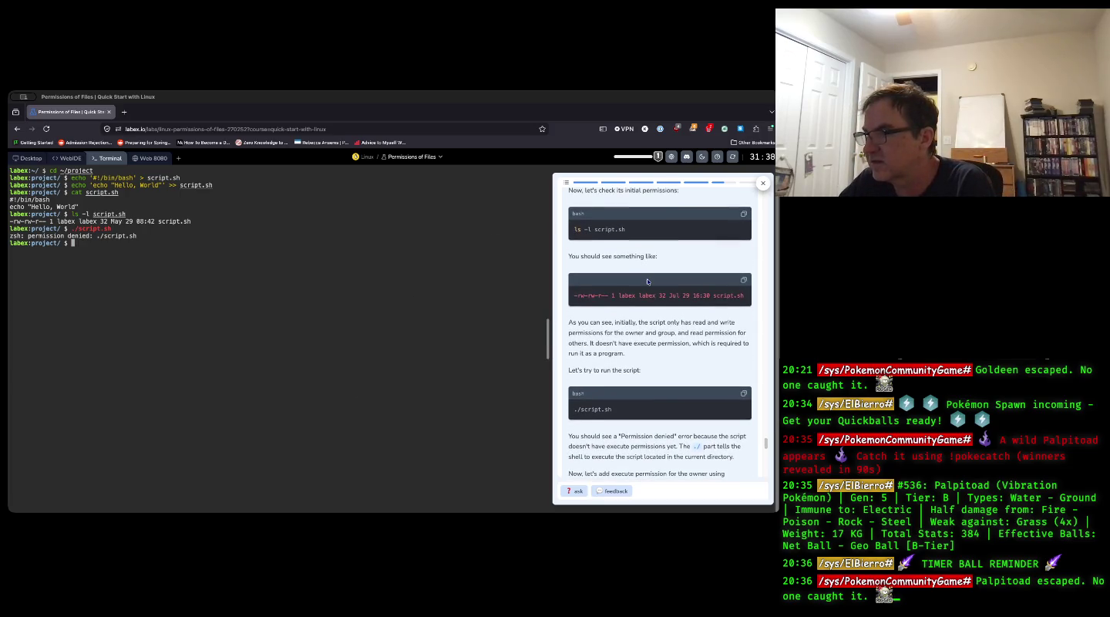
{"action": "scroll", "coordinate": [647, 281], "scroll_direction": "down", "scroll_amount": 1}
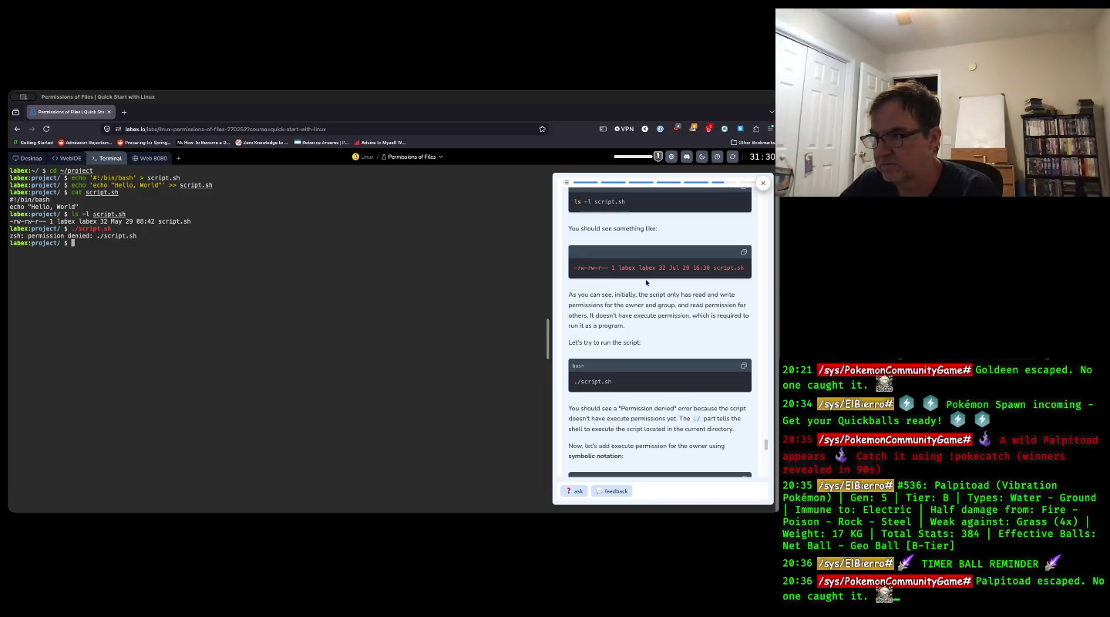
{"action": "scroll", "coordinate": [647, 281], "scroll_direction": "down", "scroll_amount": 1}
{"action": "scroll", "coordinate": [644, 284], "scroll_direction": "down", "scroll_amount": 1}
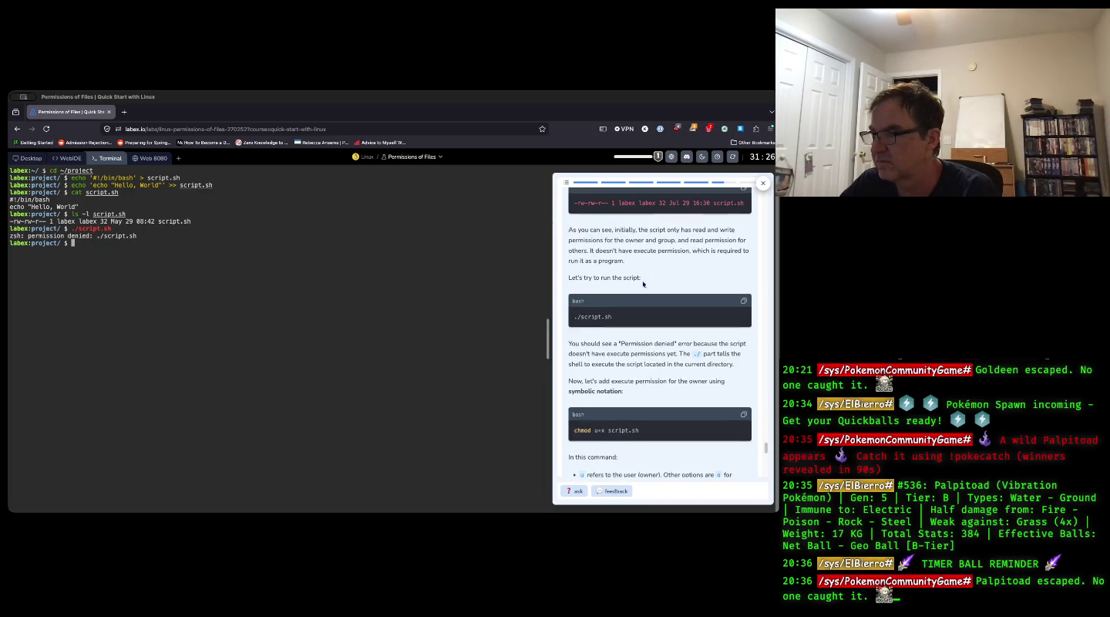
{"action": "scroll", "coordinate": [642, 284], "scroll_direction": "down", "scroll_amount": 3}
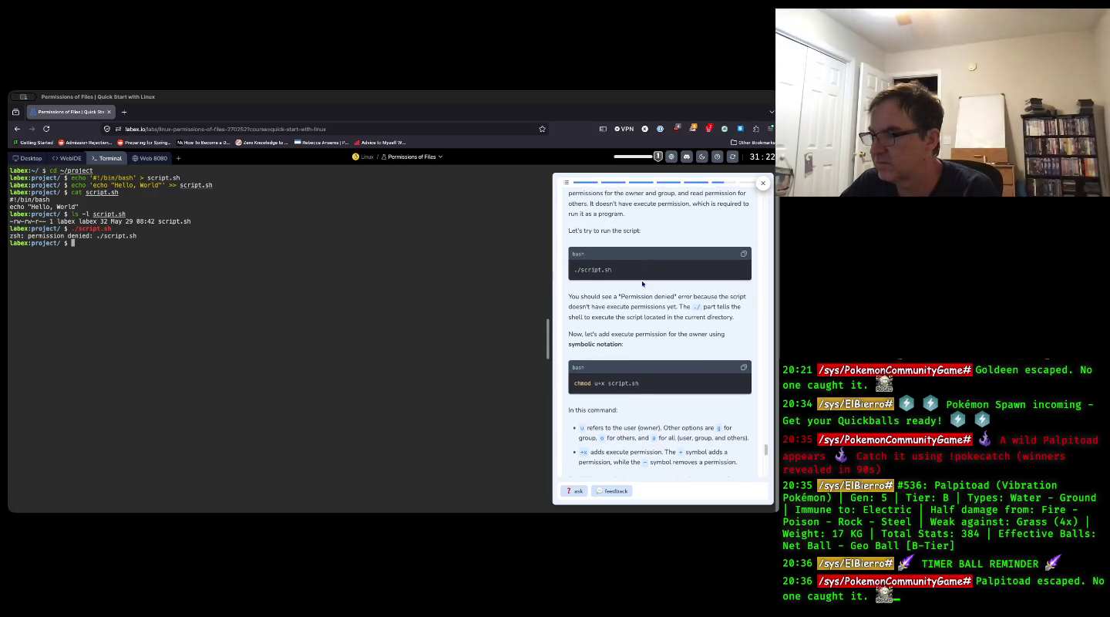
{"action": "scroll", "coordinate": [641, 283], "scroll_direction": "down", "scroll_amount": 3}
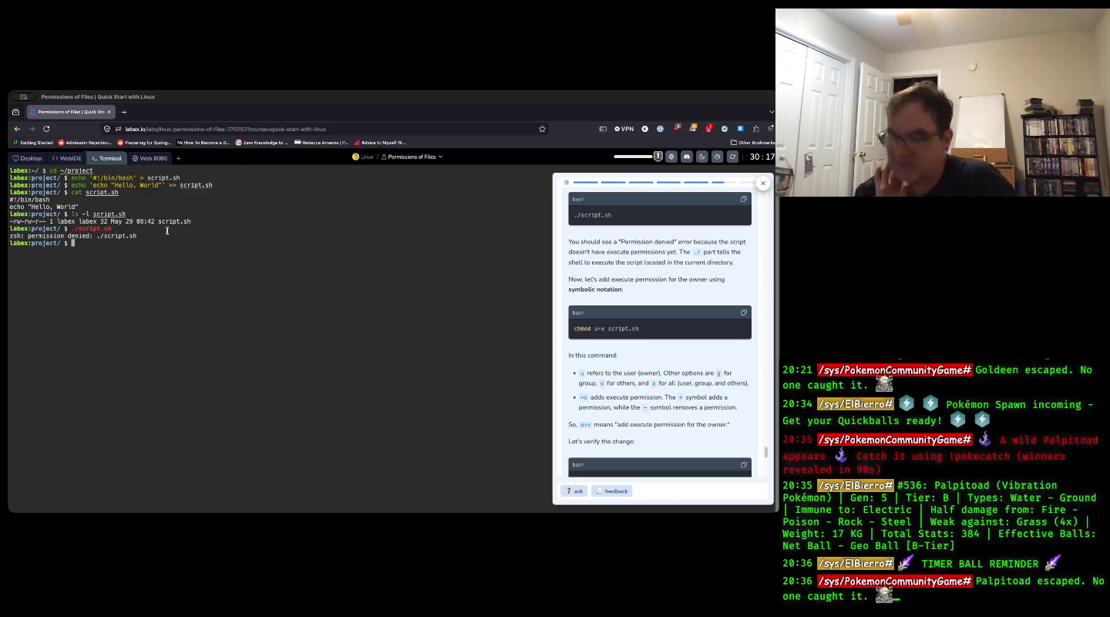
- Give script.sh's owner execute permission with chmod u+x script.sh
{"action": "type", "text": "chm"}
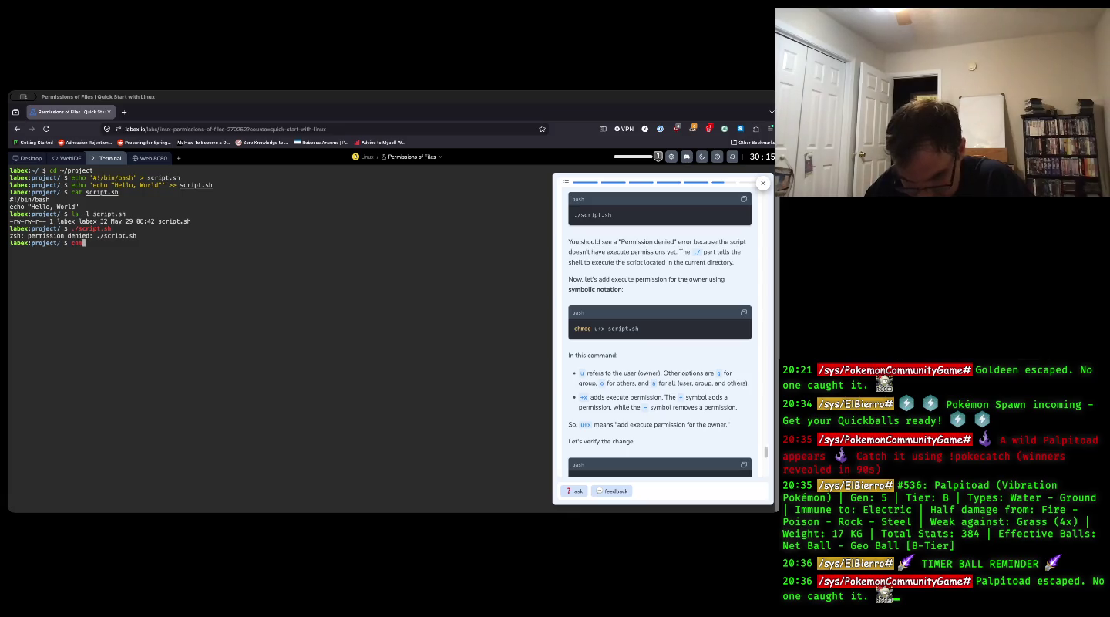
{"action": "type", "text": "od u+x"}
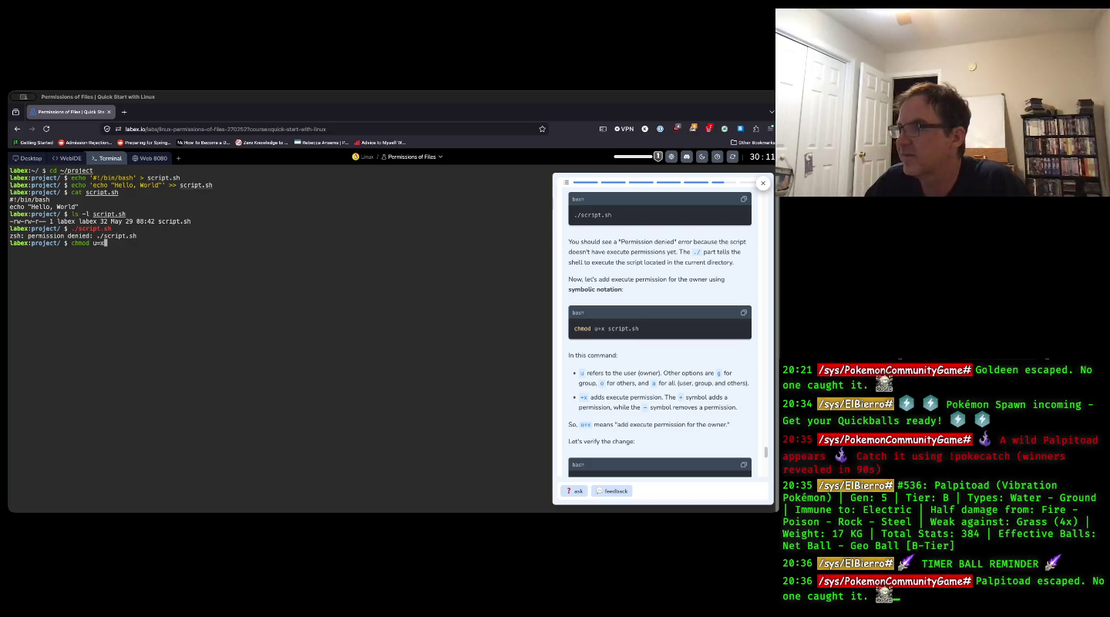
{"action": "type", "text": " script.sh"}
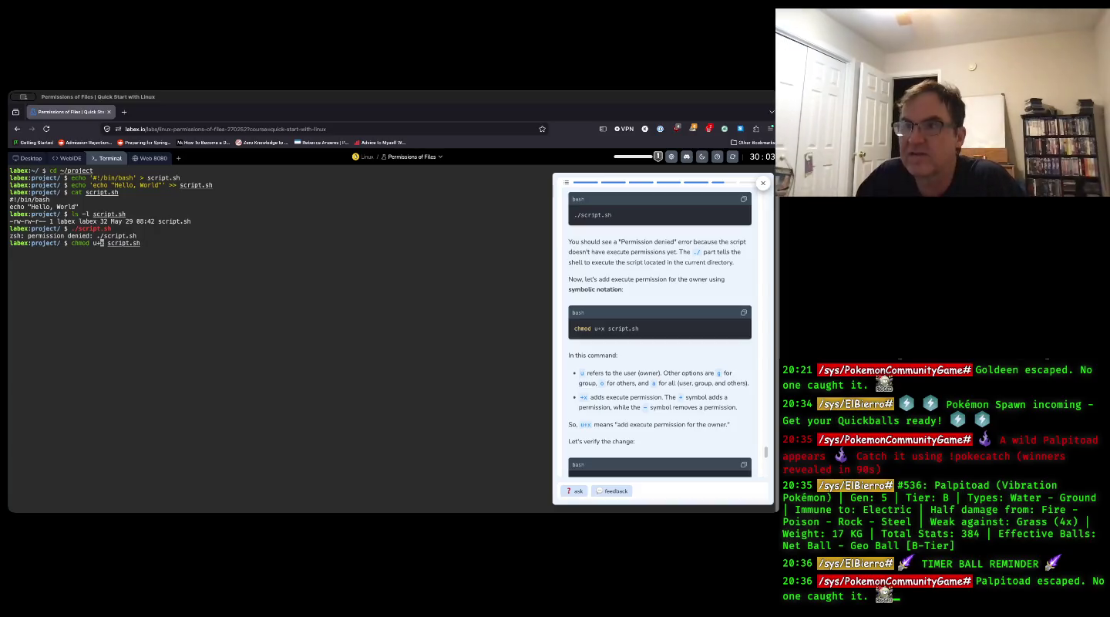
{"action": "key", "text": "Return"}
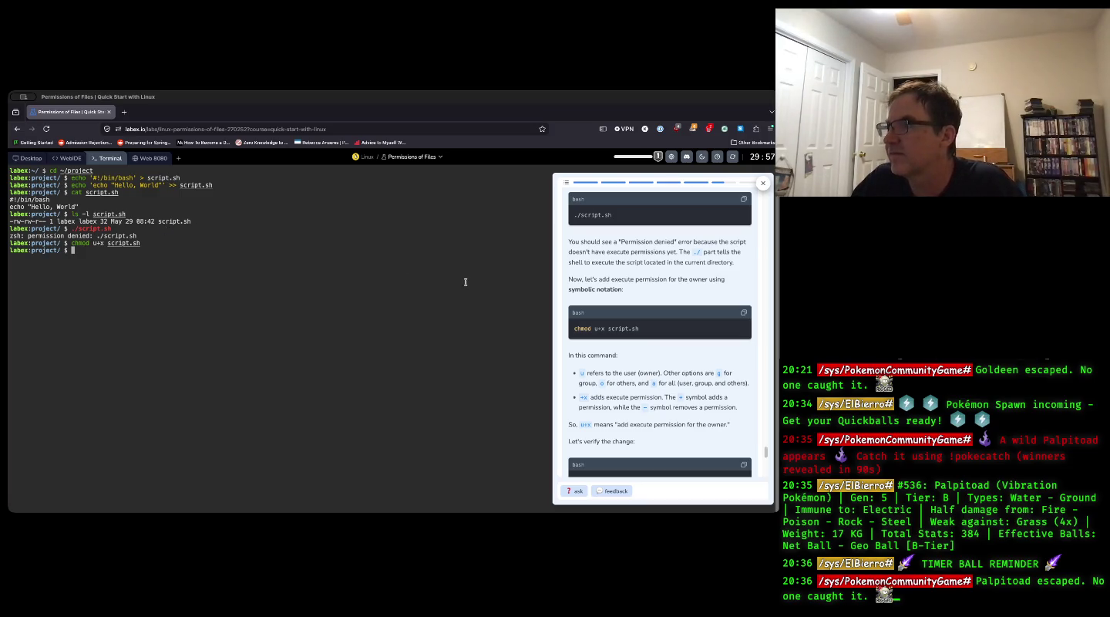
{"action": "scroll", "coordinate": [582, 323], "scroll_direction": "up", "scroll_amount": 5}
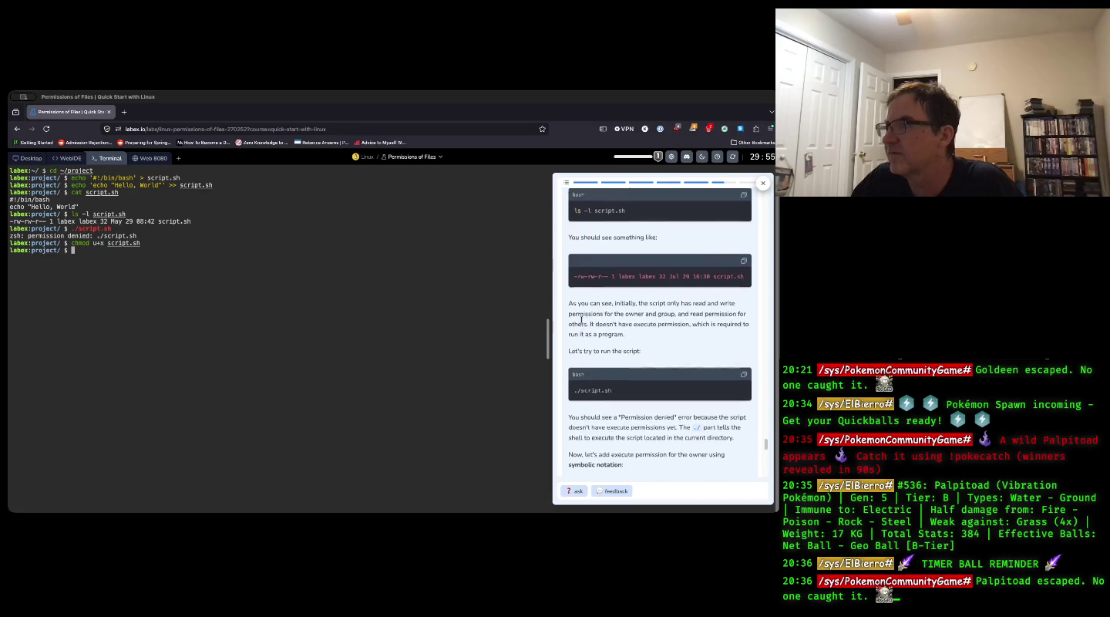
{"action": "scroll", "coordinate": [582, 323], "scroll_direction": "down", "scroll_amount": 1}
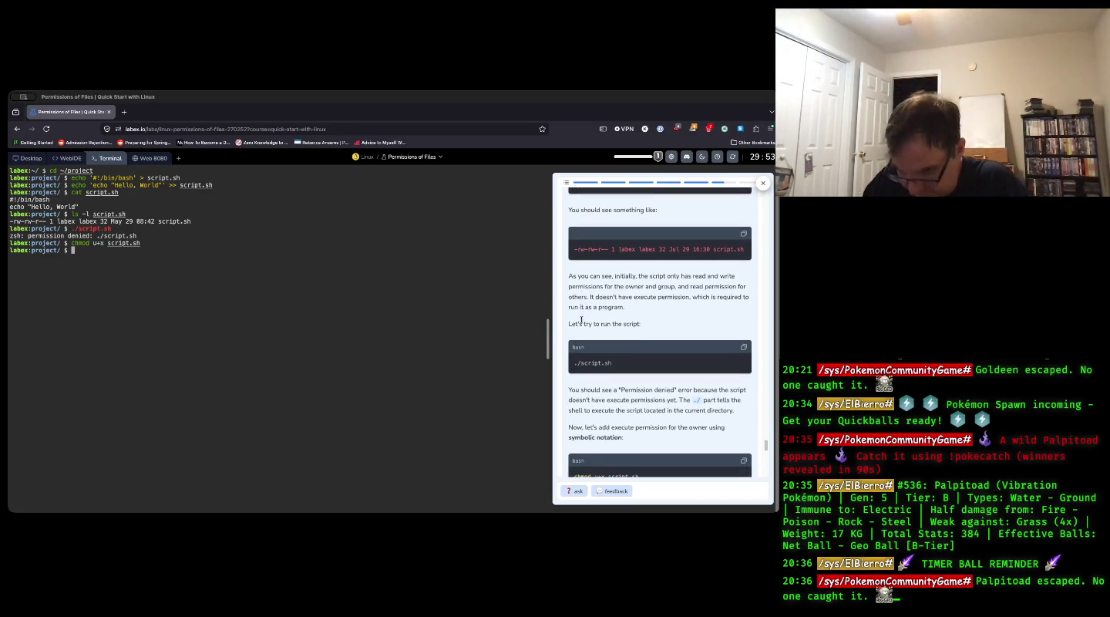
- Confirm script.sh shows -rwxrw-r-- with ls -l, then run ./script.sh to print Hello, World
{"action": "type", "text": "ls -l"}
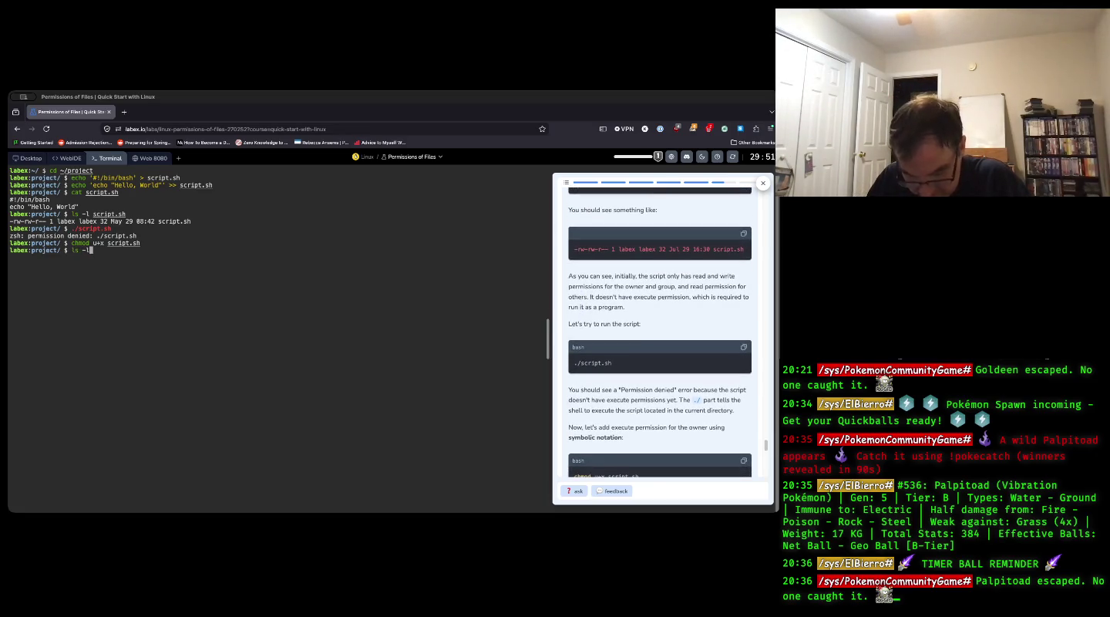
{"action": "type", "text": " script.sh"}
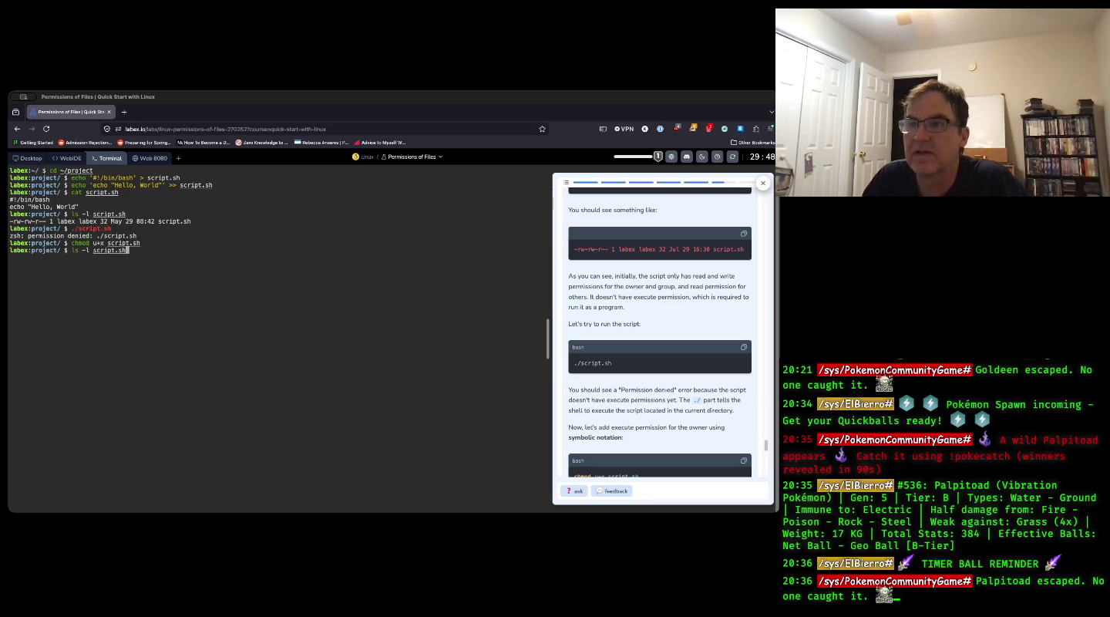
{"action": "key", "text": "Return"}
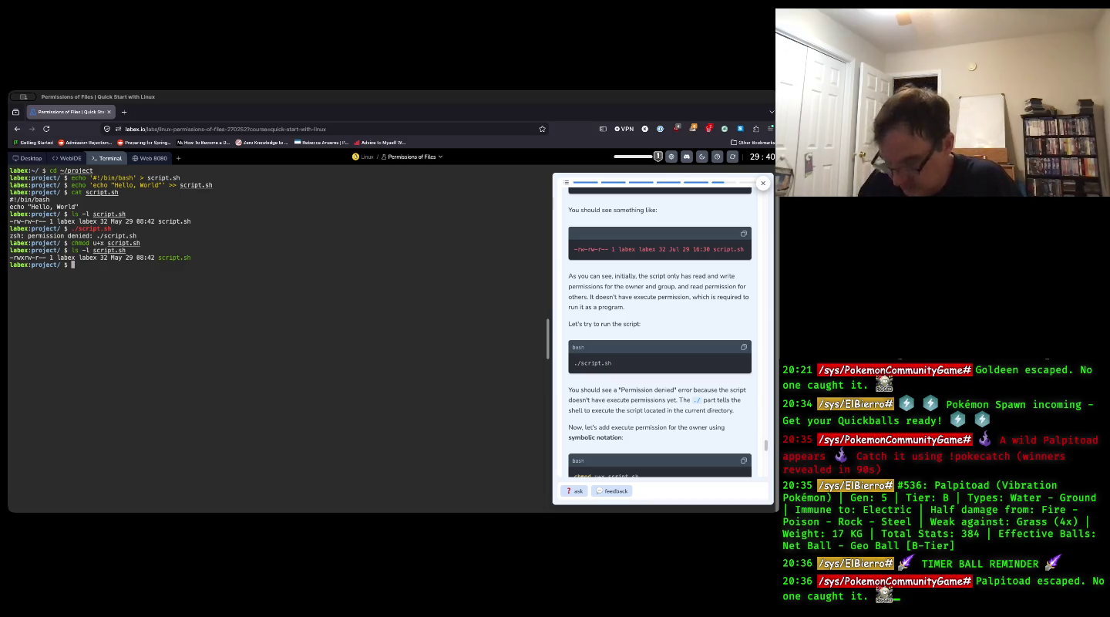
{"action": "key", "text": "Up"}
{"action": "key", "text": "Up"}
{"action": "key", "text": "Up"}
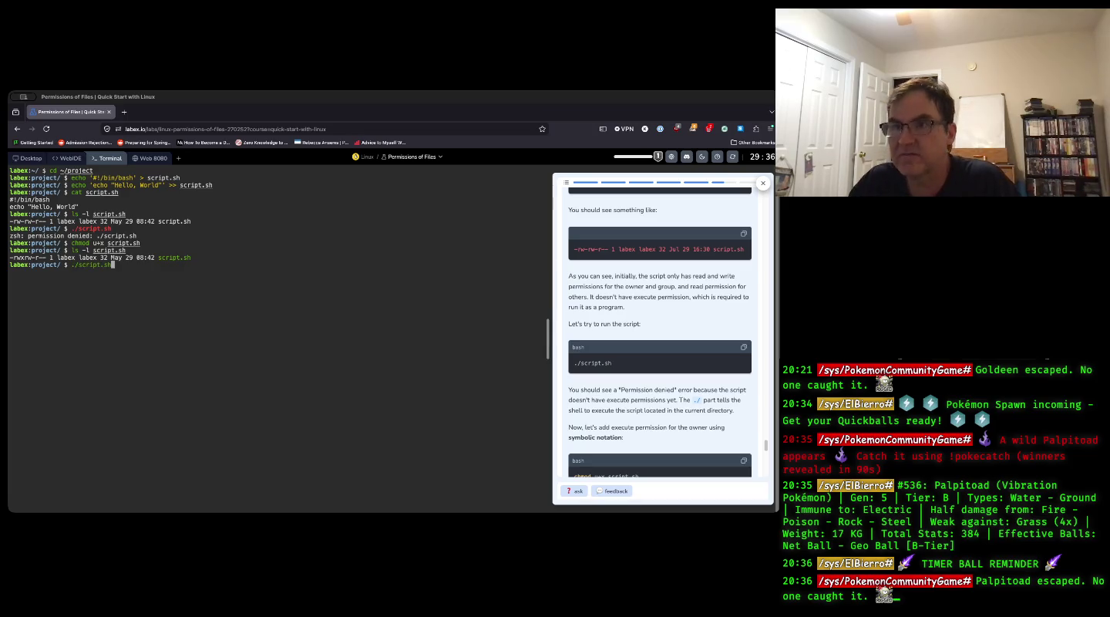
{"action": "key", "text": "Return"}
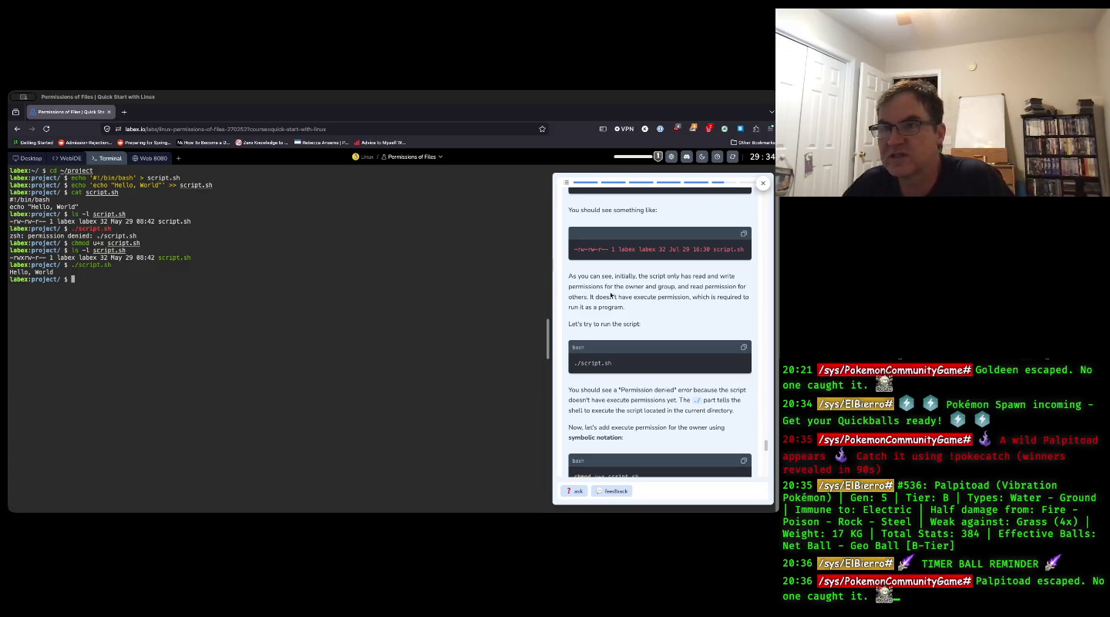
{"action": "scroll", "coordinate": [690, 310], "scroll_direction": "down", "scroll_amount": 1}
{"action": "scroll", "coordinate": [689, 310], "scroll_direction": "down", "scroll_amount": 5}
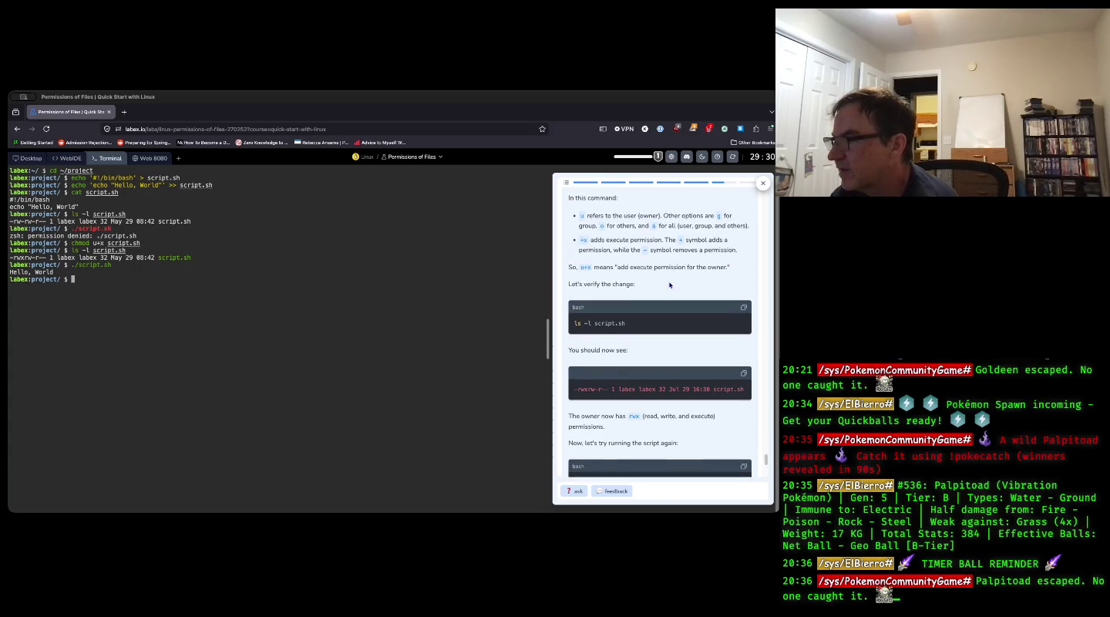
- Scroll to the end of the script permissions step and continue to the lab's Summary page
{"action": "scroll", "coordinate": [670, 285], "scroll_direction": "down", "scroll_amount": 3}
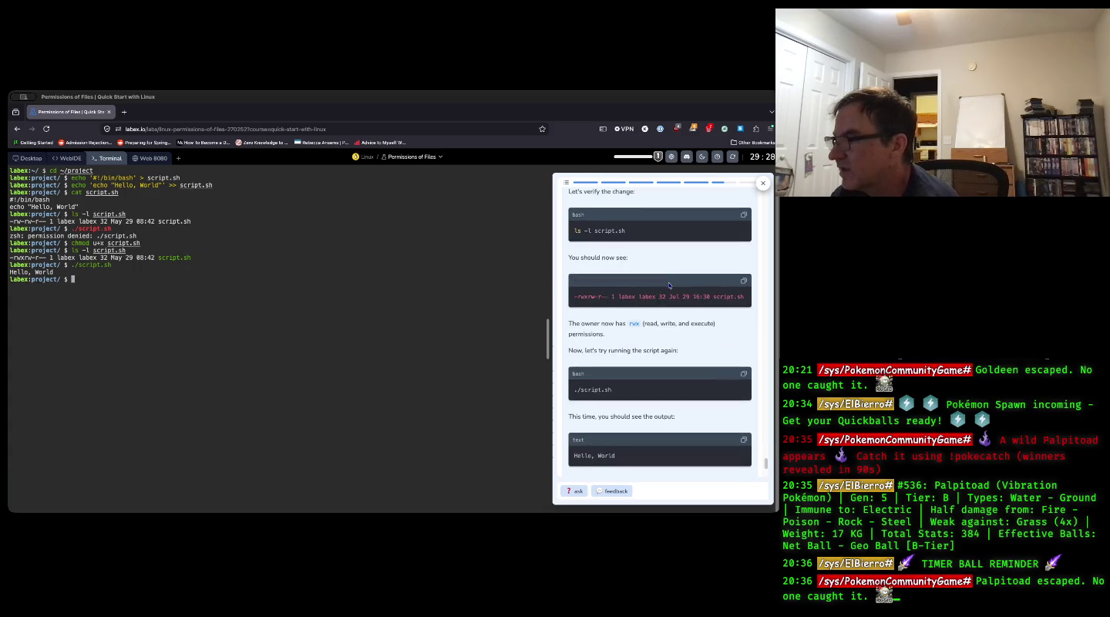
{"action": "scroll", "coordinate": [670, 284], "scroll_direction": "down", "scroll_amount": 3}
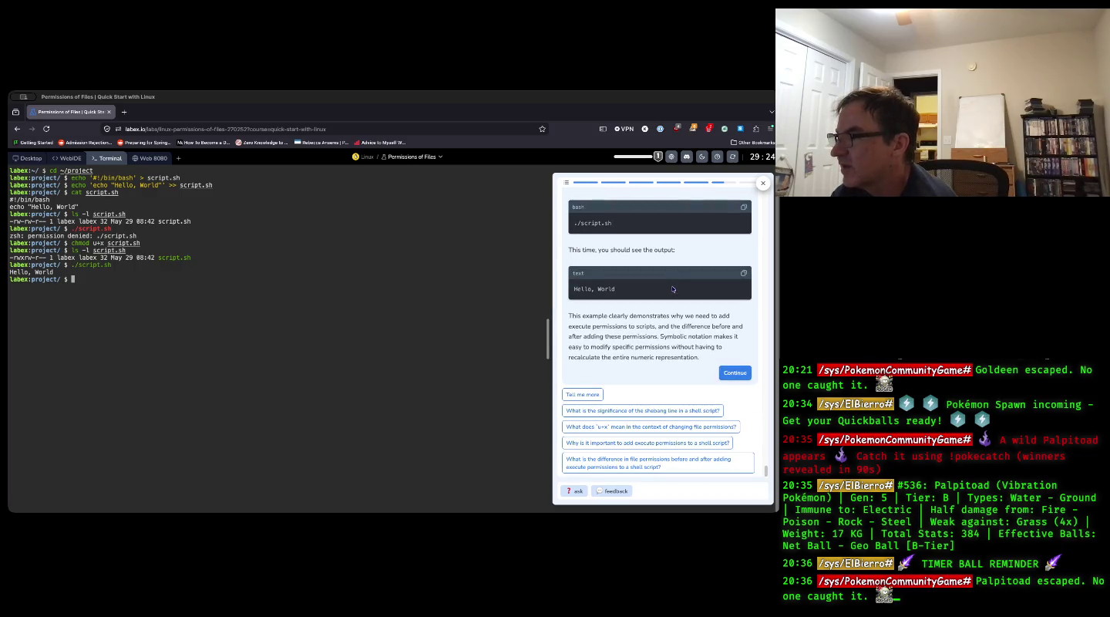
{"action": "left_click", "coordinate": [731, 371]}
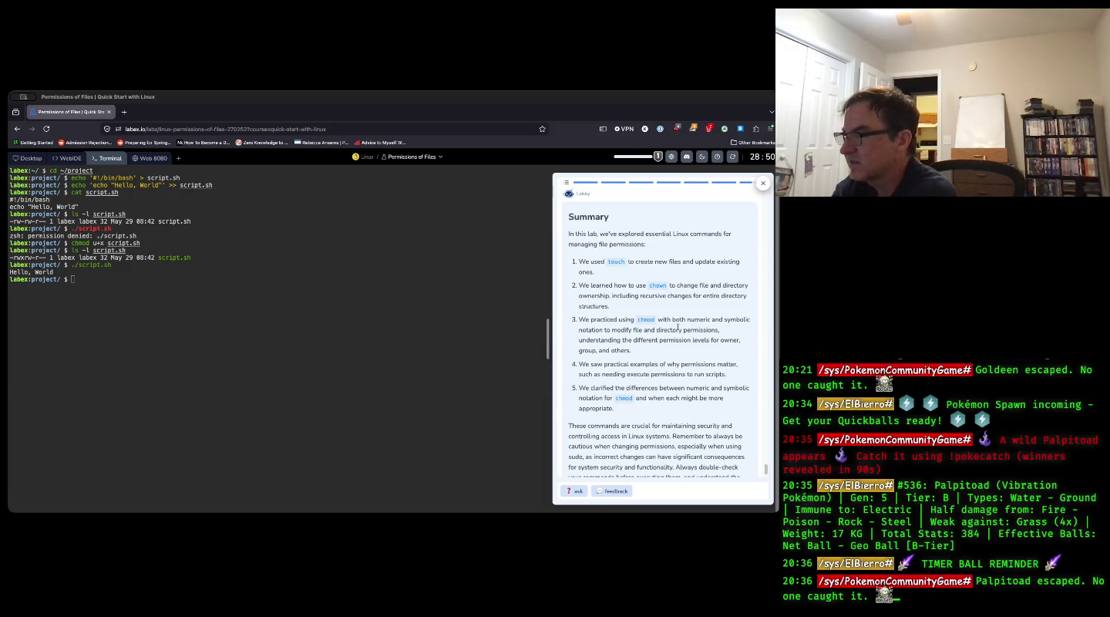
{"action": "scroll", "coordinate": [677, 327], "scroll_direction": "down", "scroll_amount": 1}
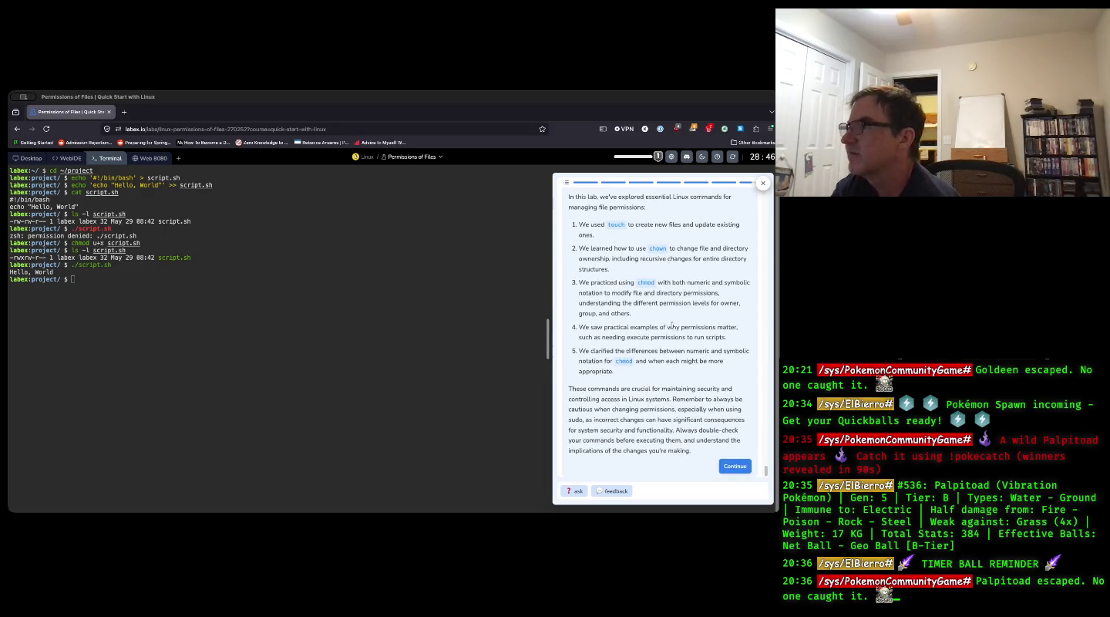
{"action": "scroll", "coordinate": [672, 324], "scroll_direction": "up", "scroll_amount": 5}
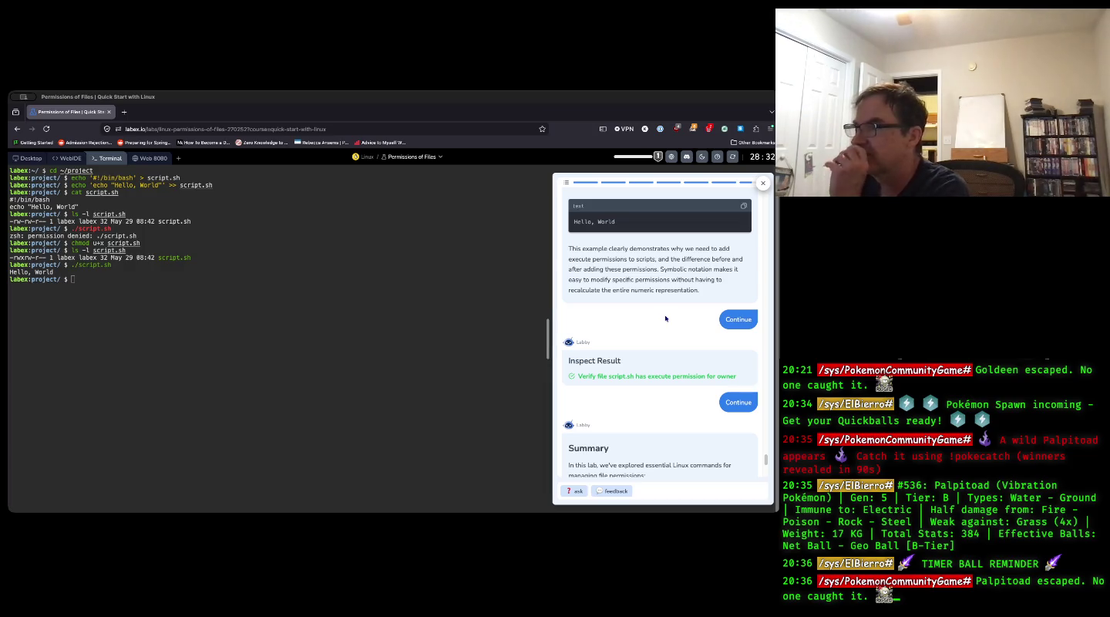
{"action": "scroll", "coordinate": [666, 317], "scroll_direction": "up", "scroll_amount": 3}
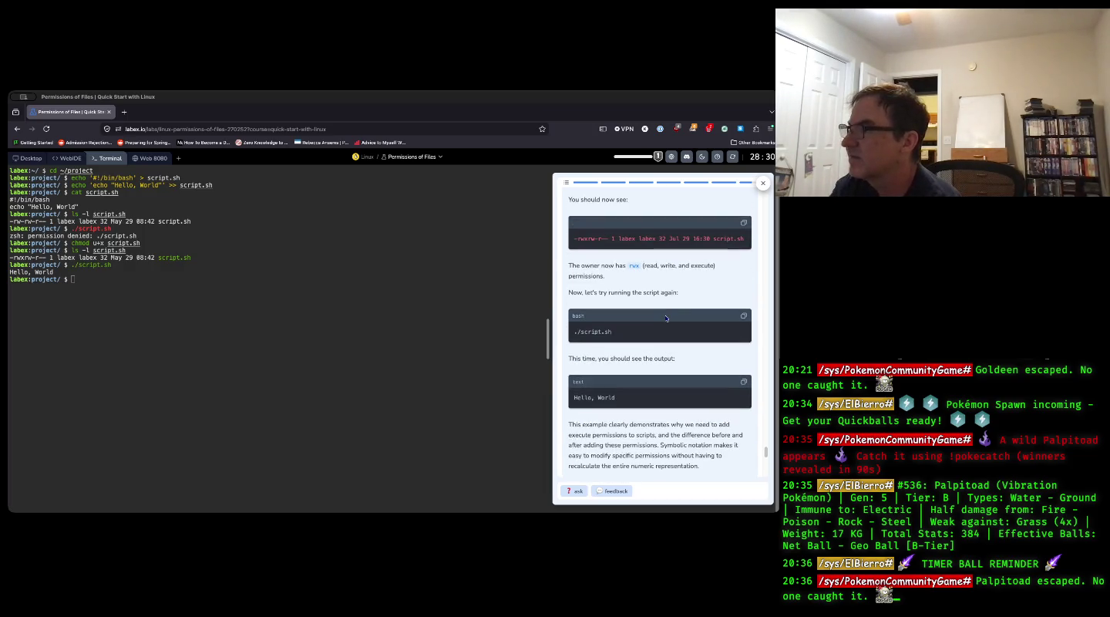
{"action": "scroll", "coordinate": [665, 318], "scroll_direction": "up", "scroll_amount": 2}
{"action": "scroll", "coordinate": [665, 317], "scroll_direction": "up", "scroll_amount": 1}
{"action": "scroll", "coordinate": [664, 318], "scroll_direction": "up", "scroll_amount": 3}
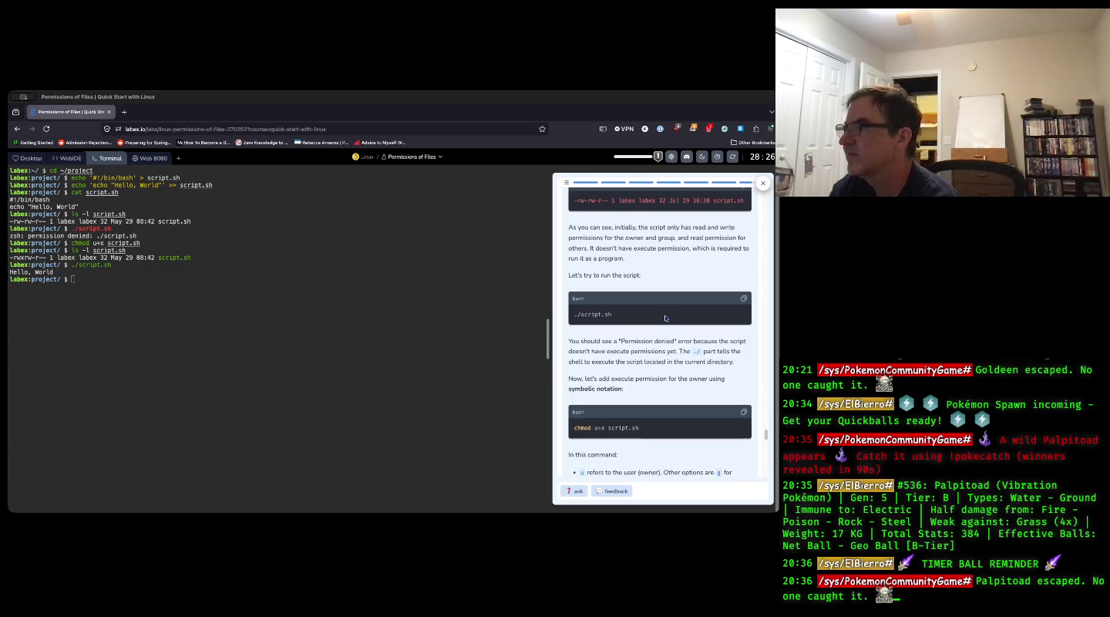
{"action": "scroll", "coordinate": [666, 317], "scroll_direction": "down", "scroll_amount": 2}
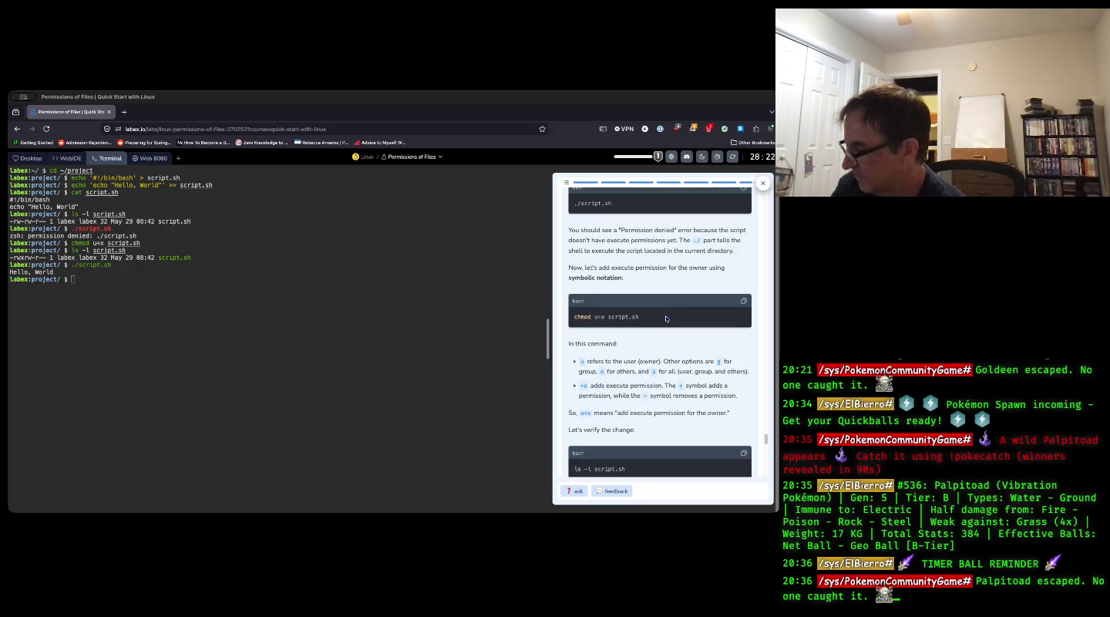
{"action": "scroll", "coordinate": [666, 315], "scroll_direction": "down", "scroll_amount": 3}
{"action": "scroll", "coordinate": [667, 319], "scroll_direction": "down", "scroll_amount": 2}
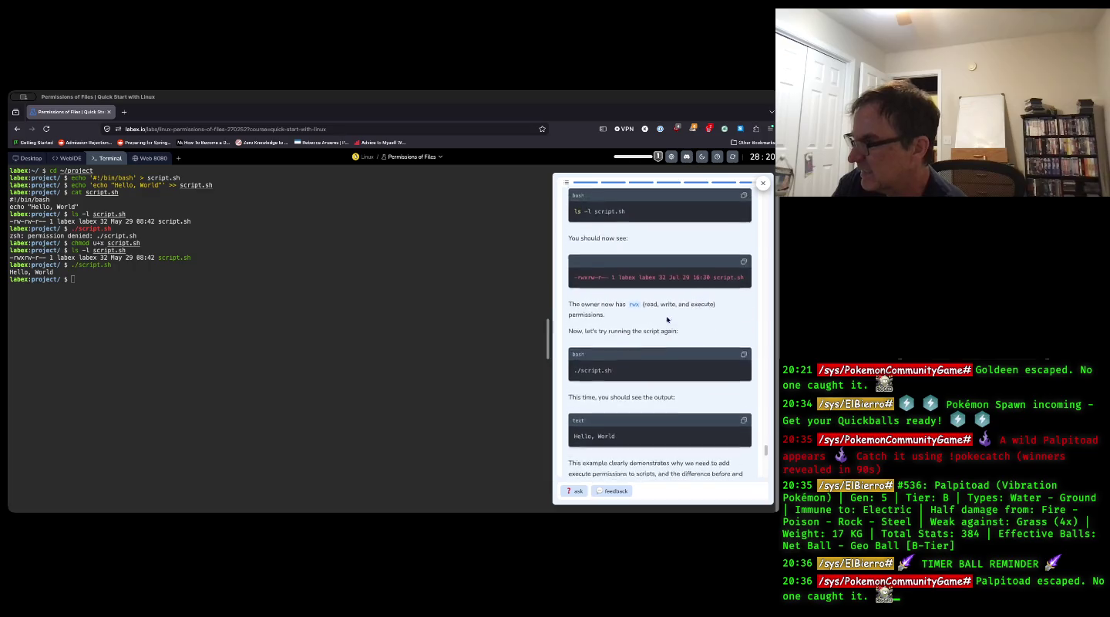
{"action": "scroll", "coordinate": [667, 320], "scroll_direction": "down", "scroll_amount": 6}
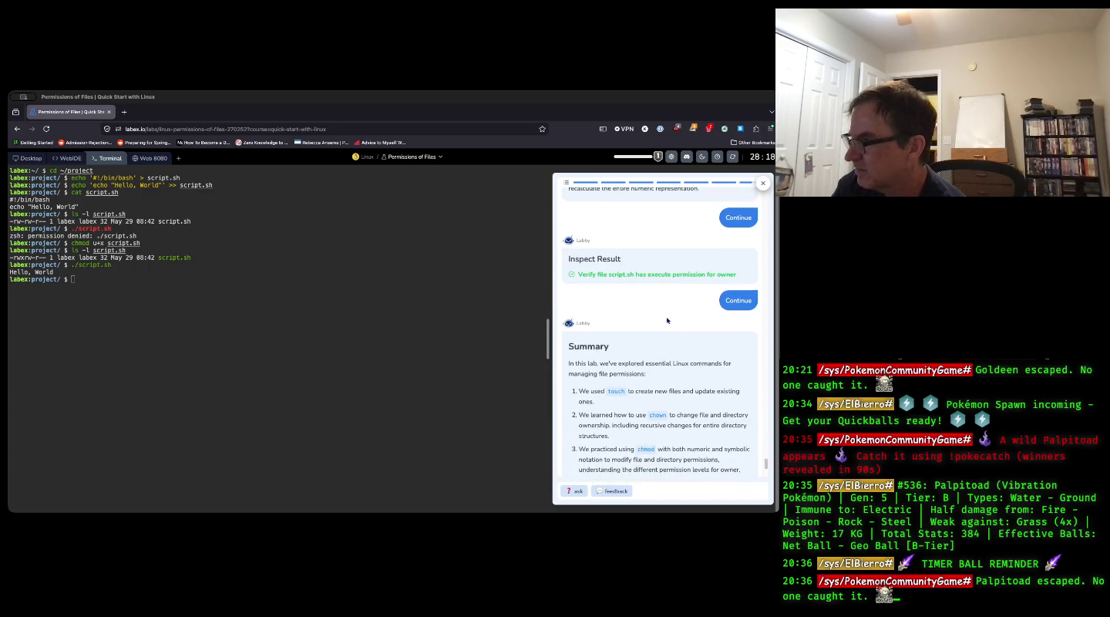
{"action": "scroll", "coordinate": [668, 320], "scroll_direction": "down", "scroll_amount": 4}
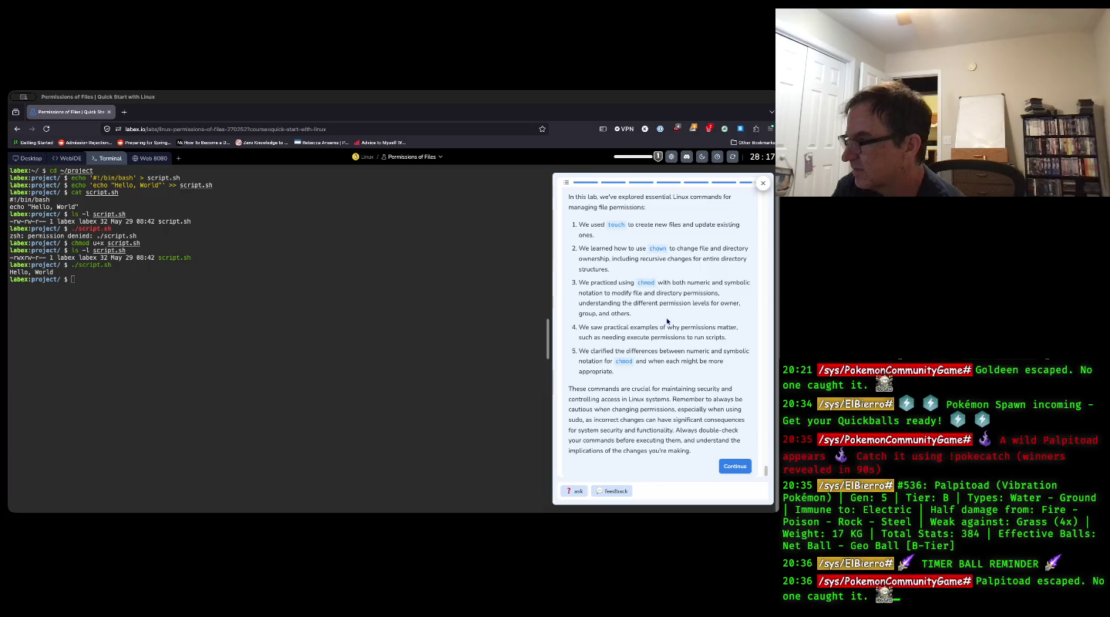
{"action": "scroll", "coordinate": [667, 322], "scroll_direction": "up", "scroll_amount": 1}
{"action": "scroll", "coordinate": [666, 319], "scroll_direction": "down", "scroll_amount": 2}
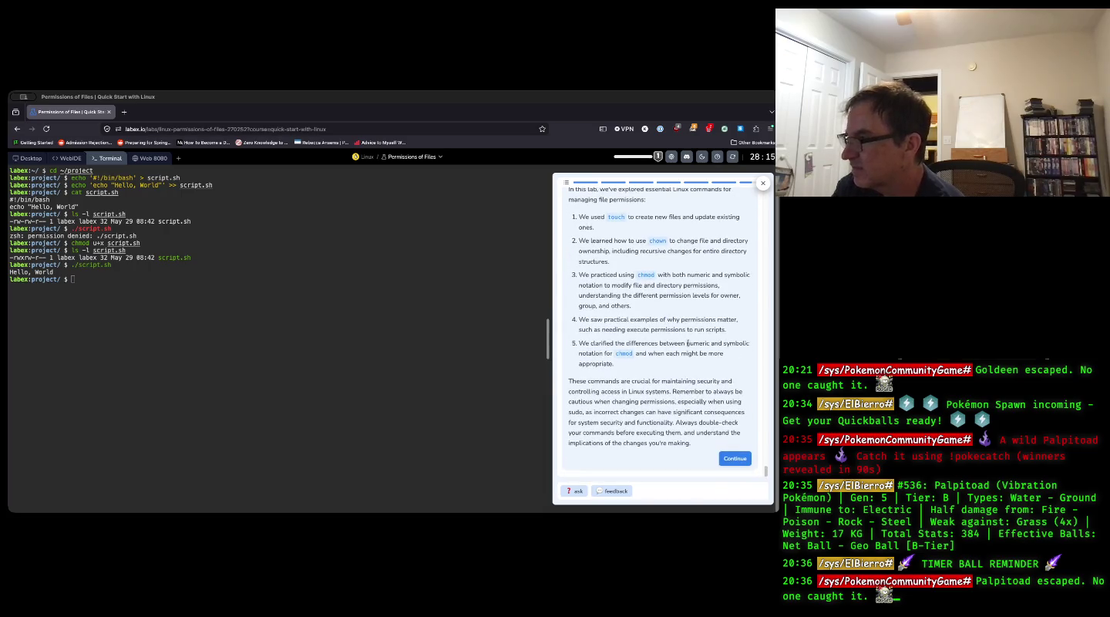
{"action": "left_click", "coordinate": [735, 458]}
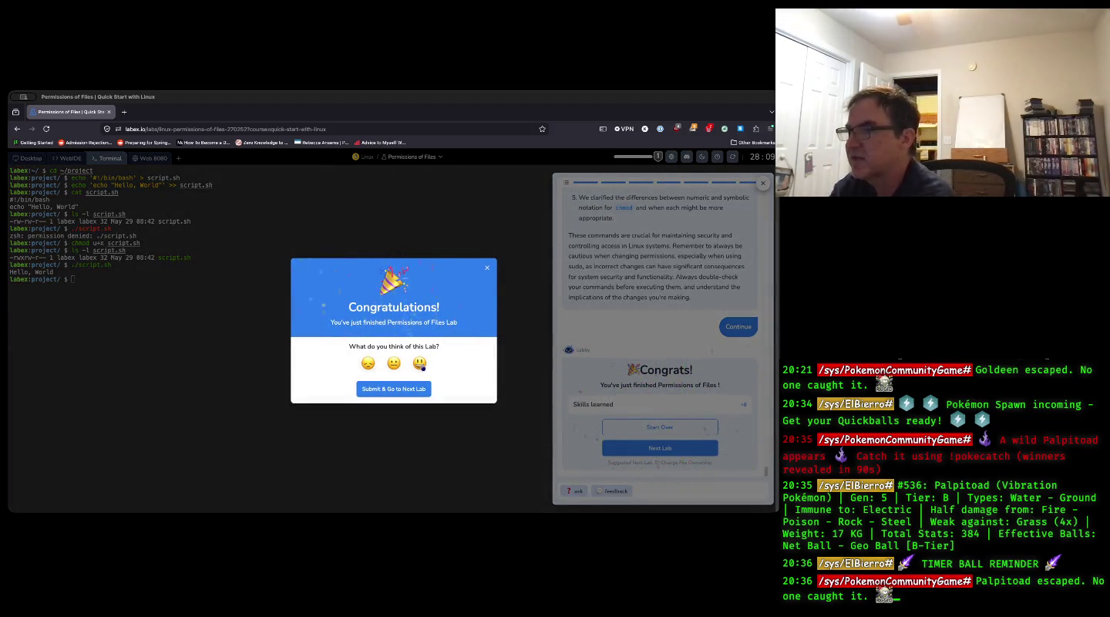
- Rate the Permissions of Files lab with a happy face and submit to open Change File Ownership
{"action": "left_click", "coordinate": [420, 363]}
{"action": "left_click", "coordinate": [409, 416]}
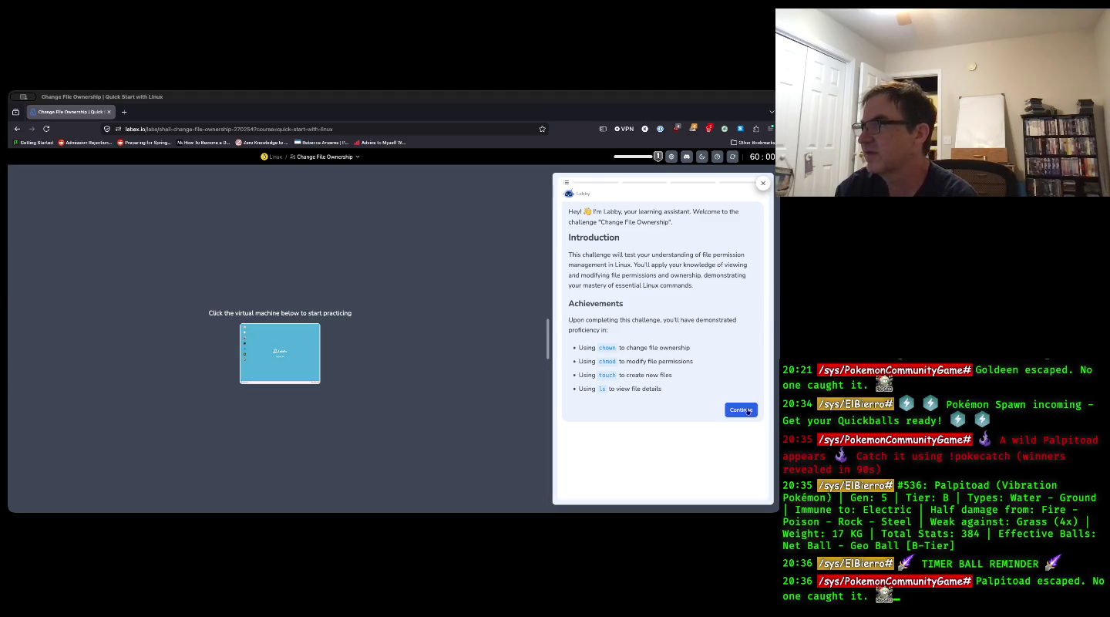
- Start the Change File Ownership challenge and let its virtual machine boot to the Create a File task
{"action": "left_click", "coordinate": [747, 410]}
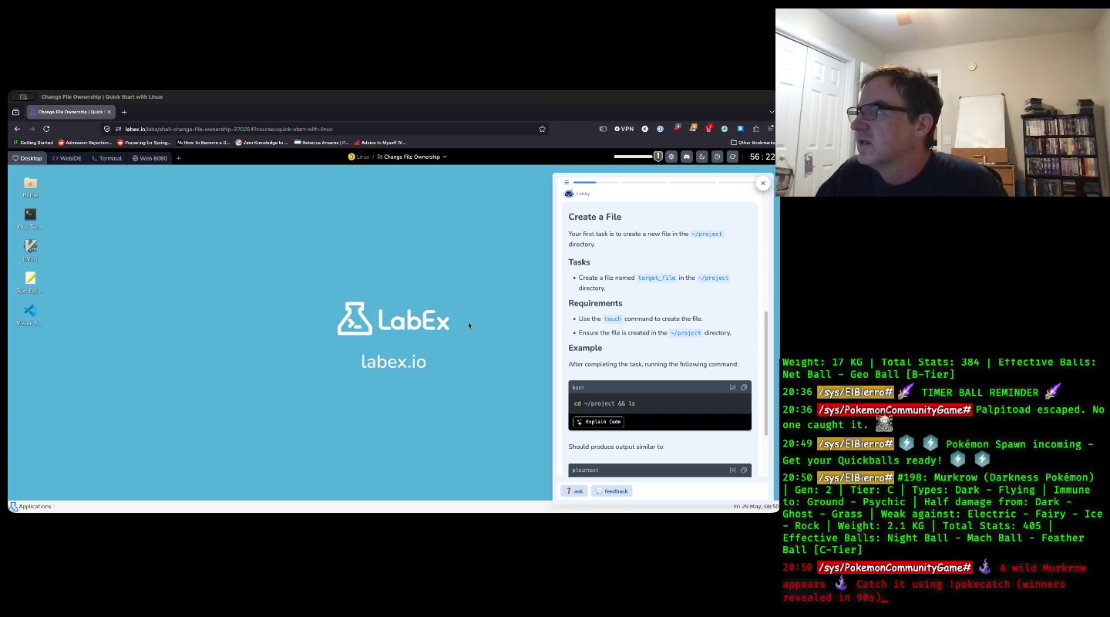
- In the lab machine's terminal, run cd ~/project && ls, which lists nothing
{"action": "left_click", "coordinate": [110, 157]}
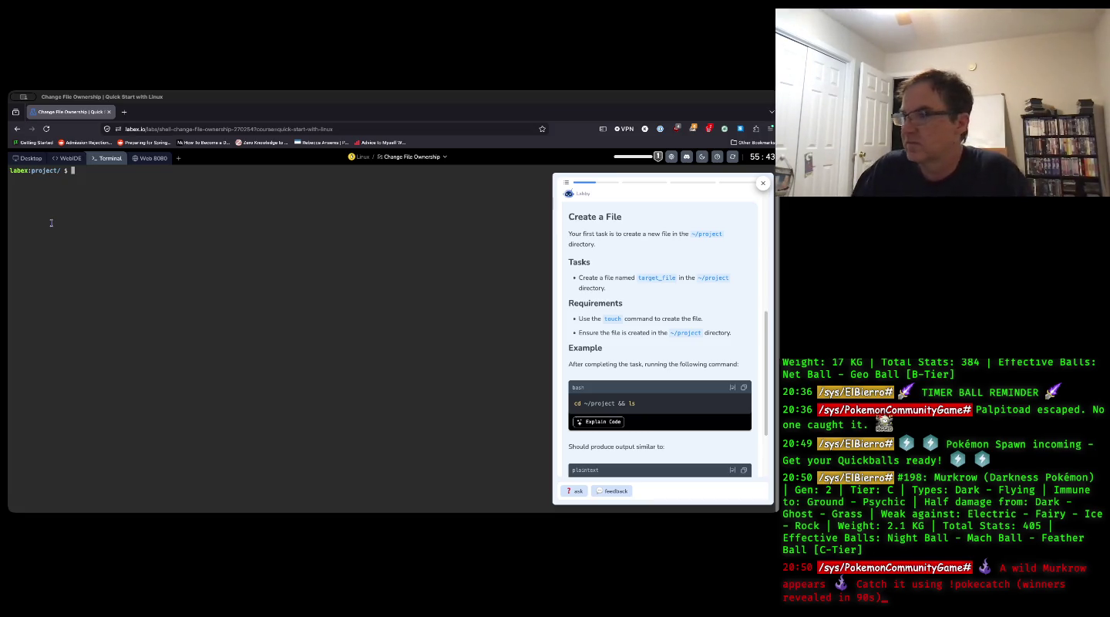
{"action": "type", "text": "cd ~/project "}
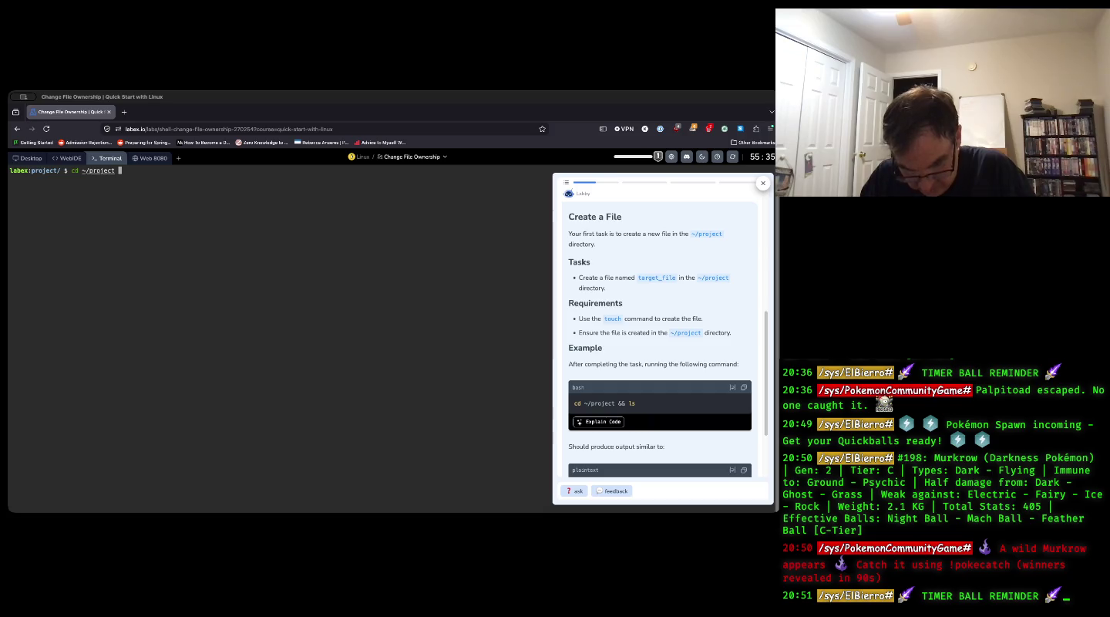
{"action": "type", "text": "&& ls"}
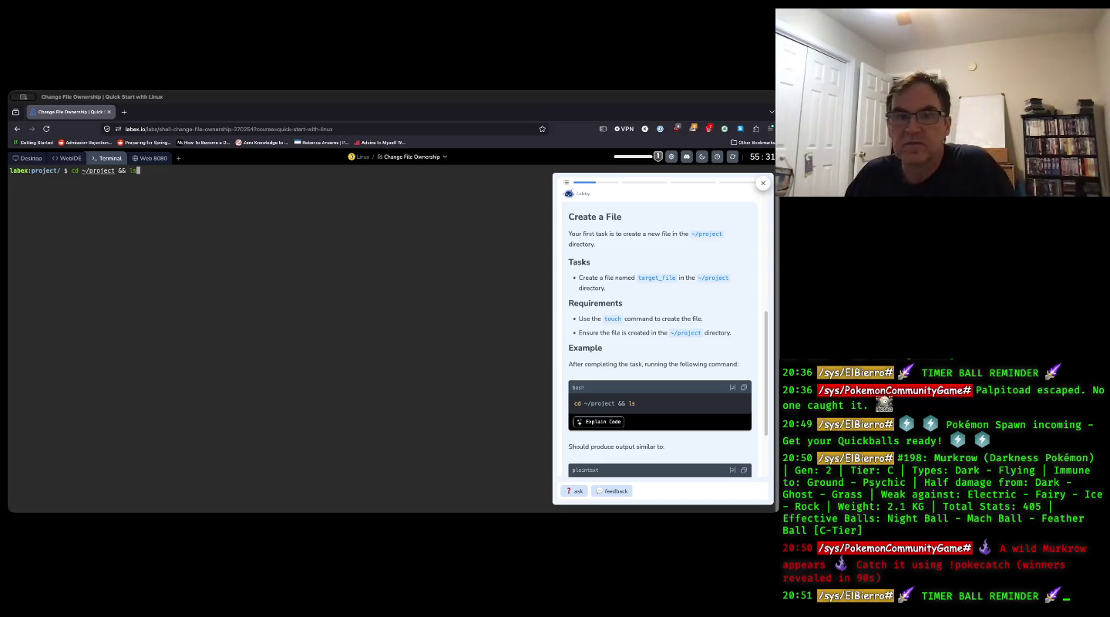
{"action": "key", "text": "Return"}
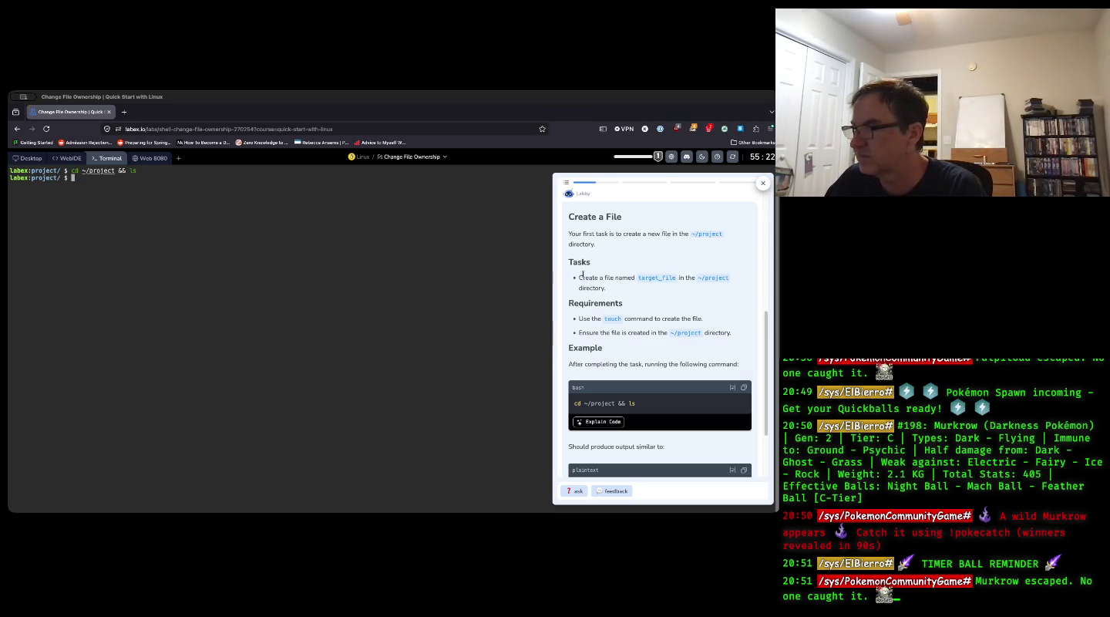
{"action": "scroll", "coordinate": [712, 309], "scroll_direction": "down", "scroll_amount": 1}
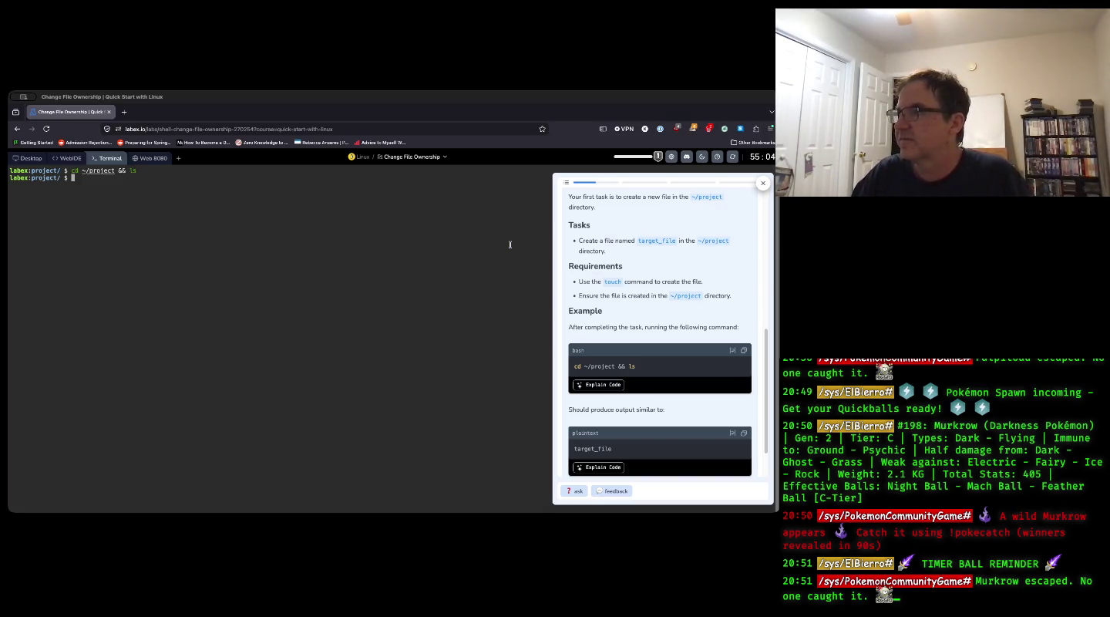
- Create target_file with touch, then rerun cd ~/project && ls to see it listed
{"action": "type", "text": "tou"}
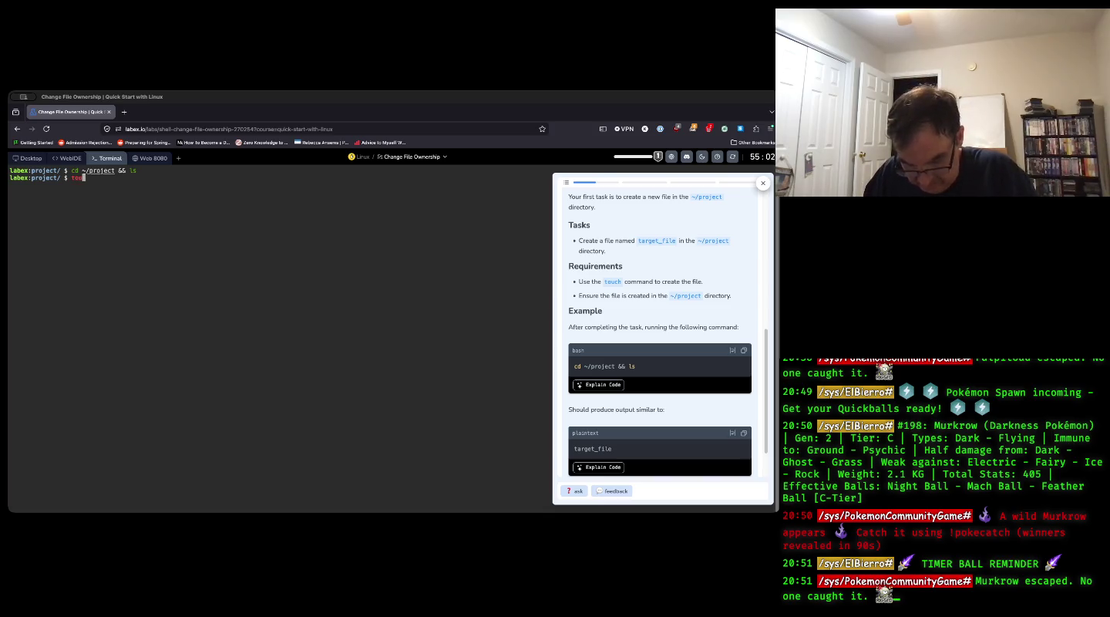
{"action": "type", "text": "ch targ"}
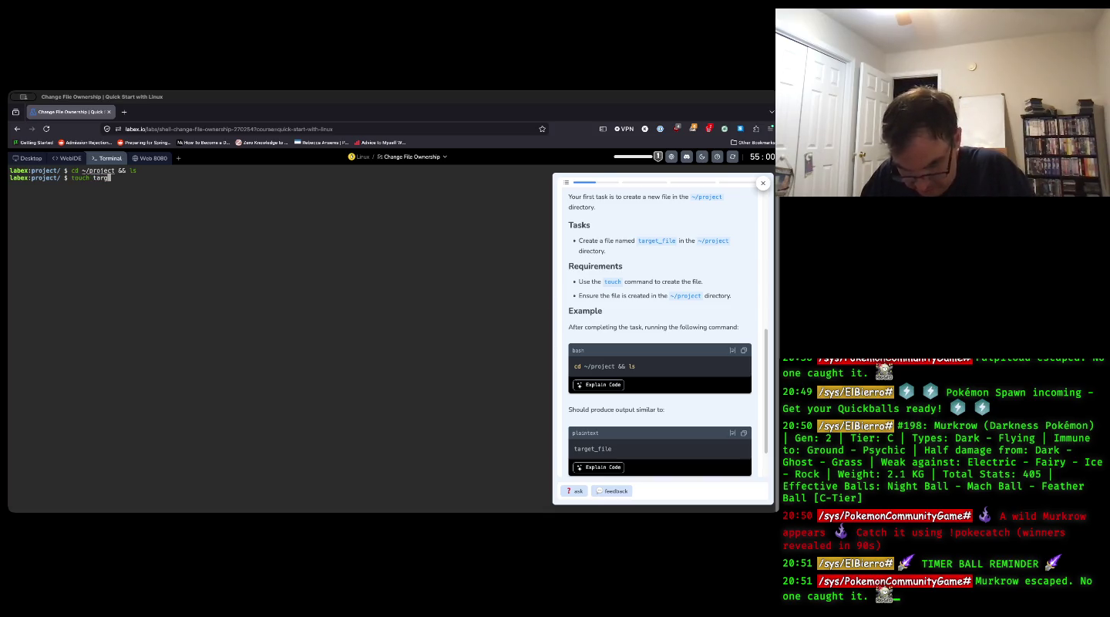
{"action": "type", "text": "et_file"}
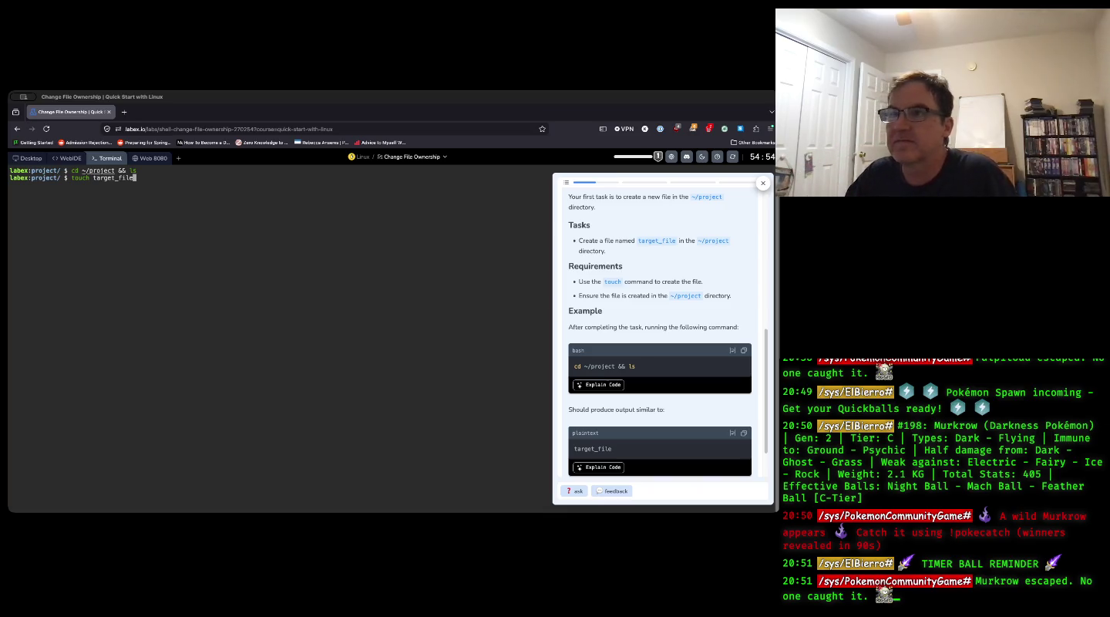
{"action": "key", "text": "Return"}
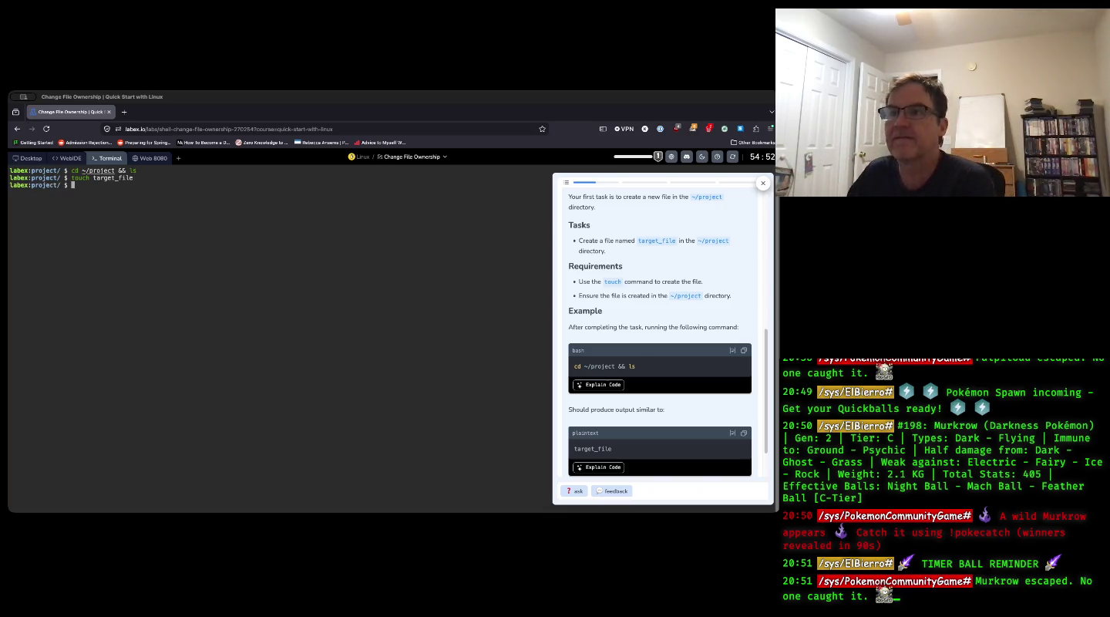
{"action": "key", "text": "Up"}
{"action": "key", "text": "Up"}
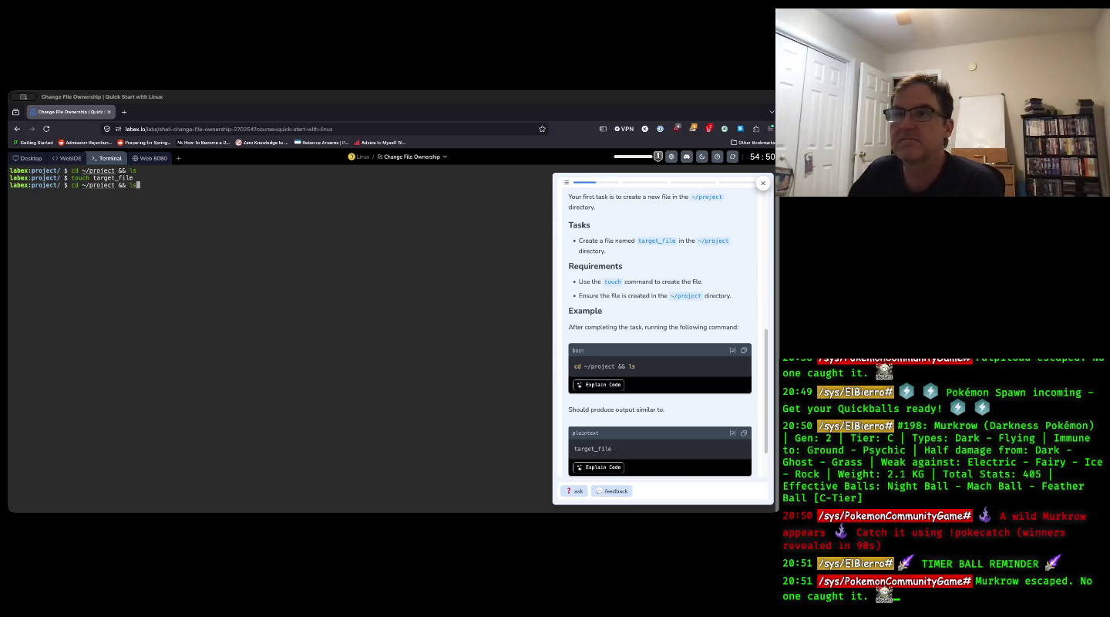
{"action": "key", "text": "Return"}
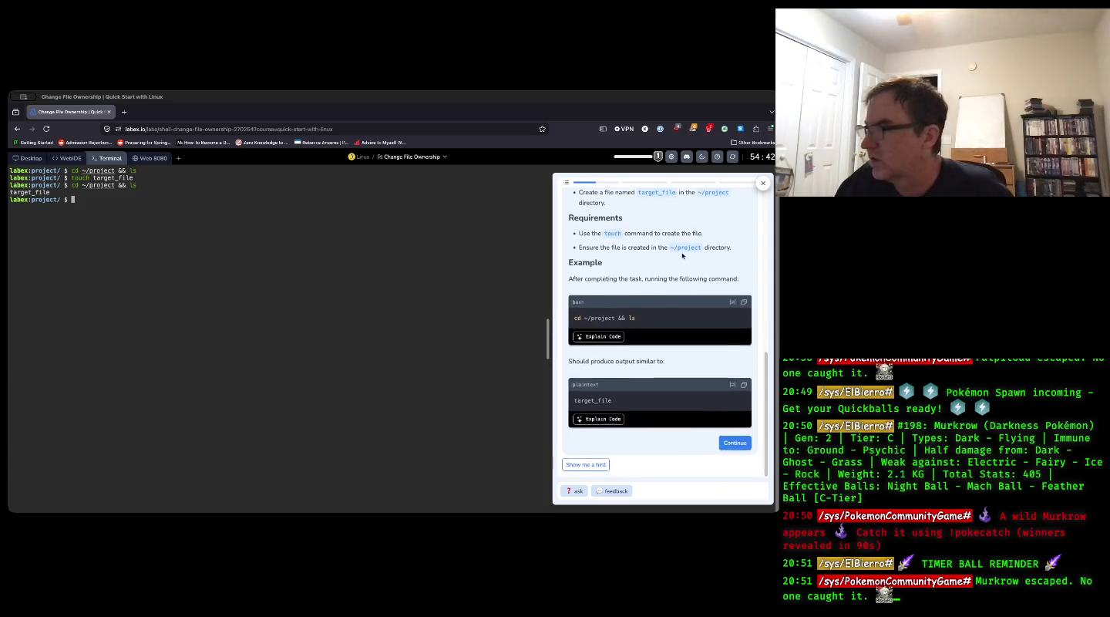
- Report the file-creation task done and continue to the Change the File Owner and Group step
{"action": "left_click", "coordinate": [734, 441]}
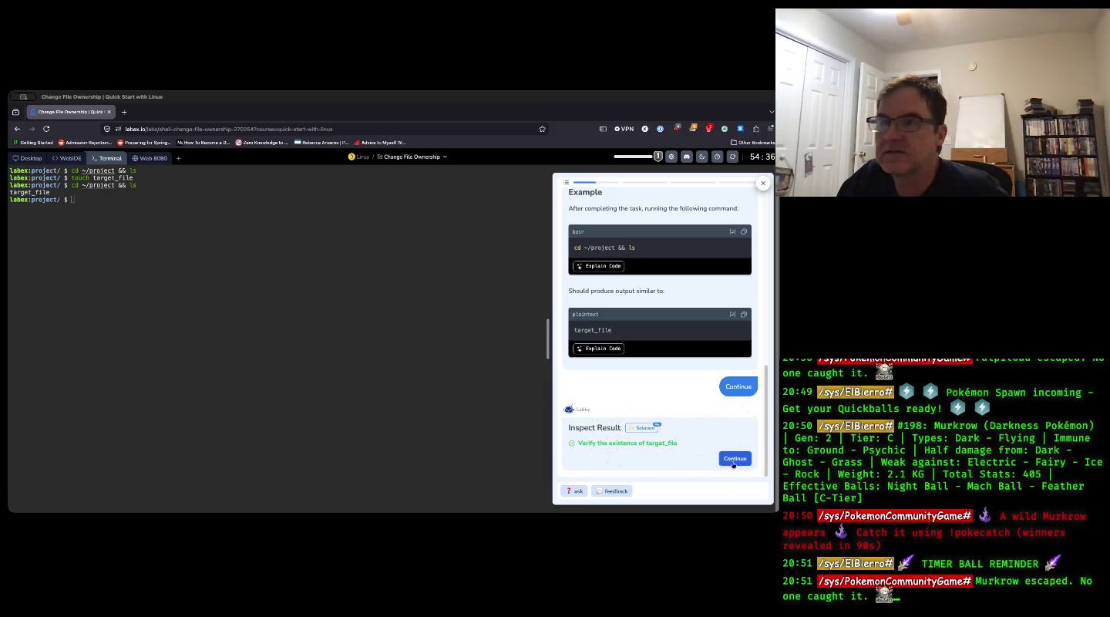
{"action": "left_click", "coordinate": [734, 463]}
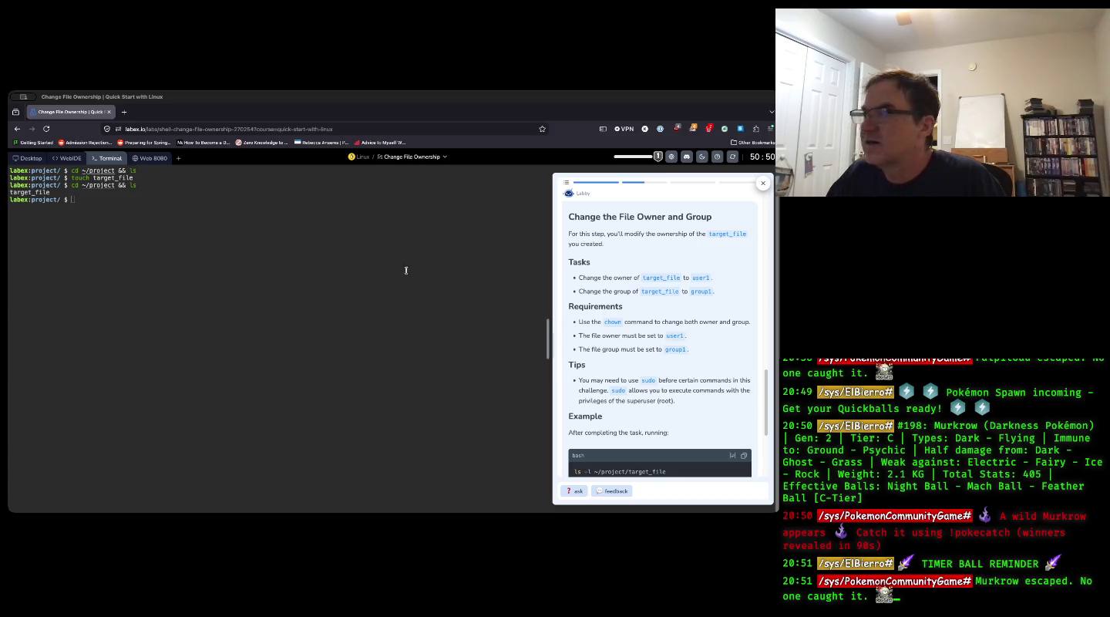
- Run sudo chown user1:group1 target_file to give the file to user1 and group1
{"action": "left_click", "coordinate": [140, 234]}
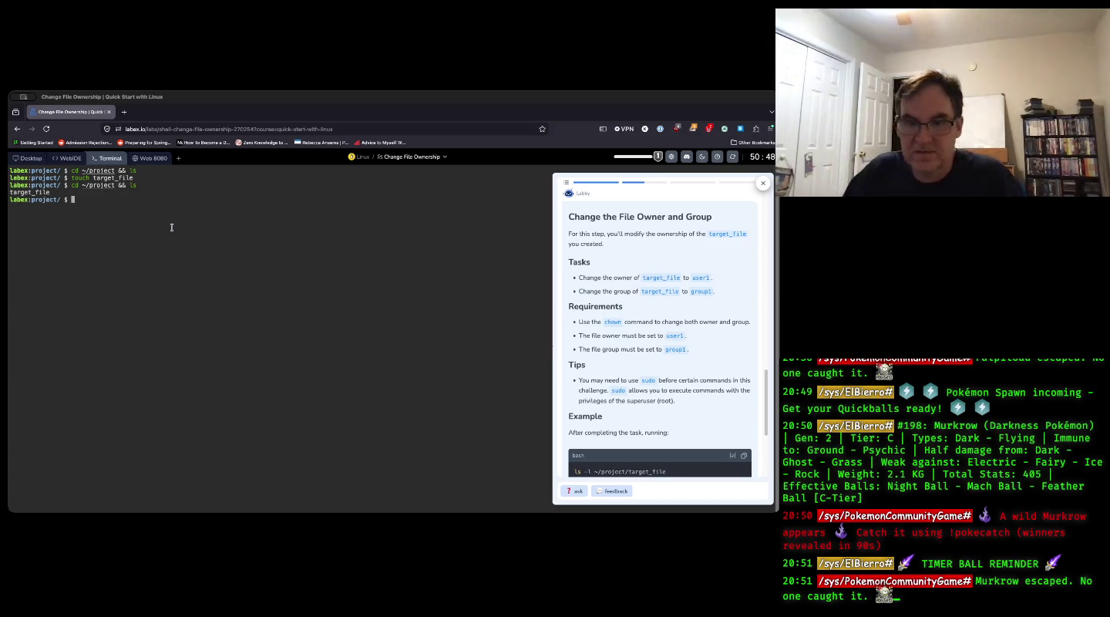
{"action": "type", "text": "sudo "}
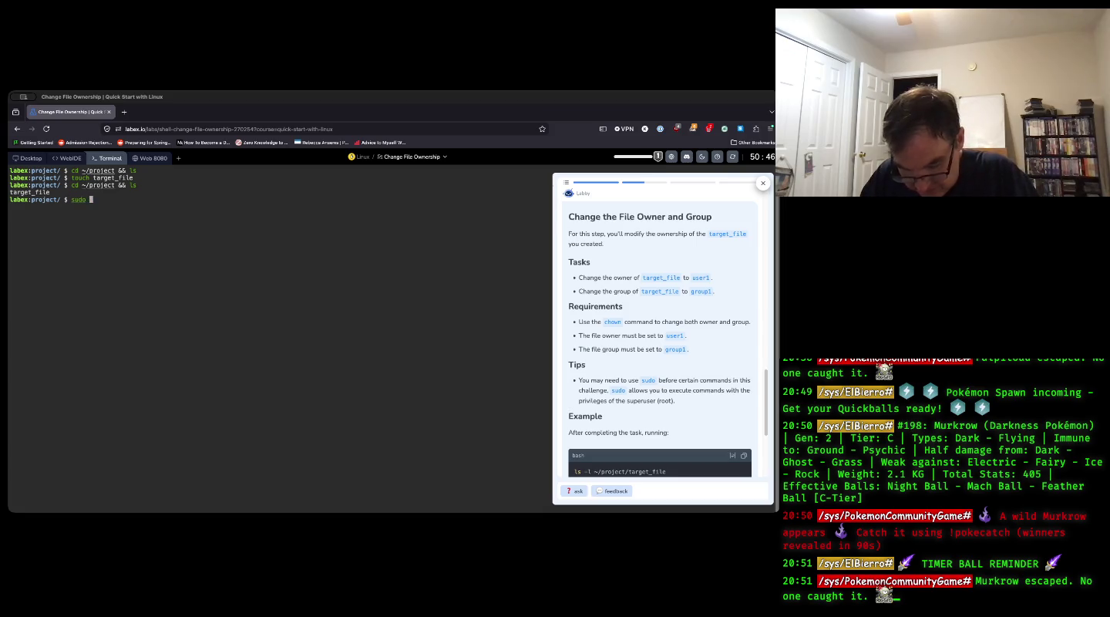
{"action": "type", "text": "chown"}
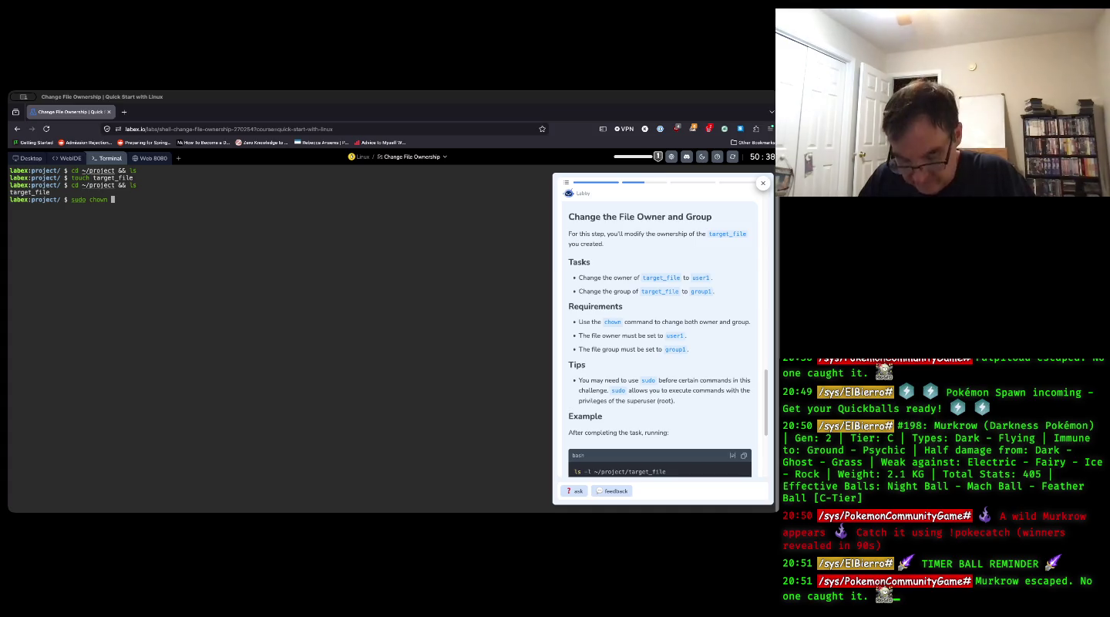
{"action": "type", "text": "user1"}
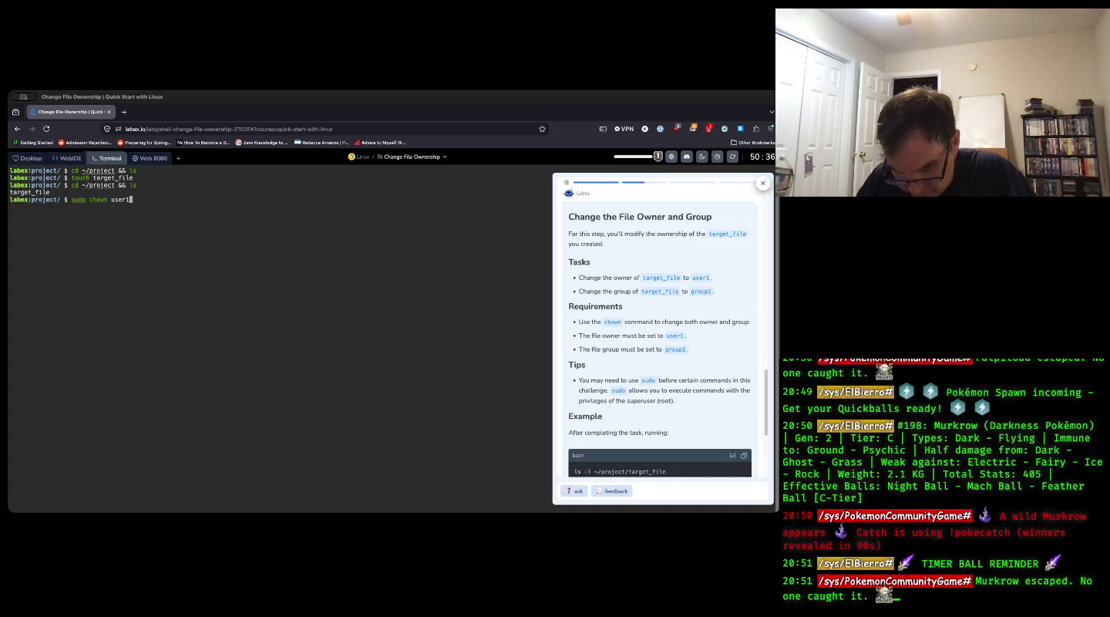
{"action": "type", "text": ":group1"}
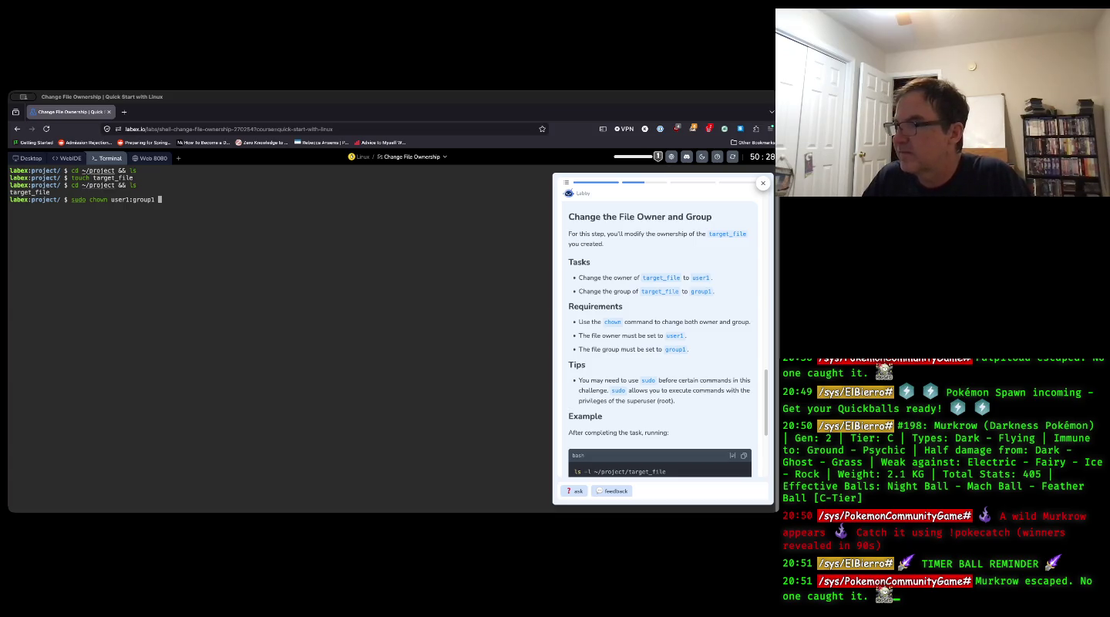
{"action": "type", "text": "targ"}
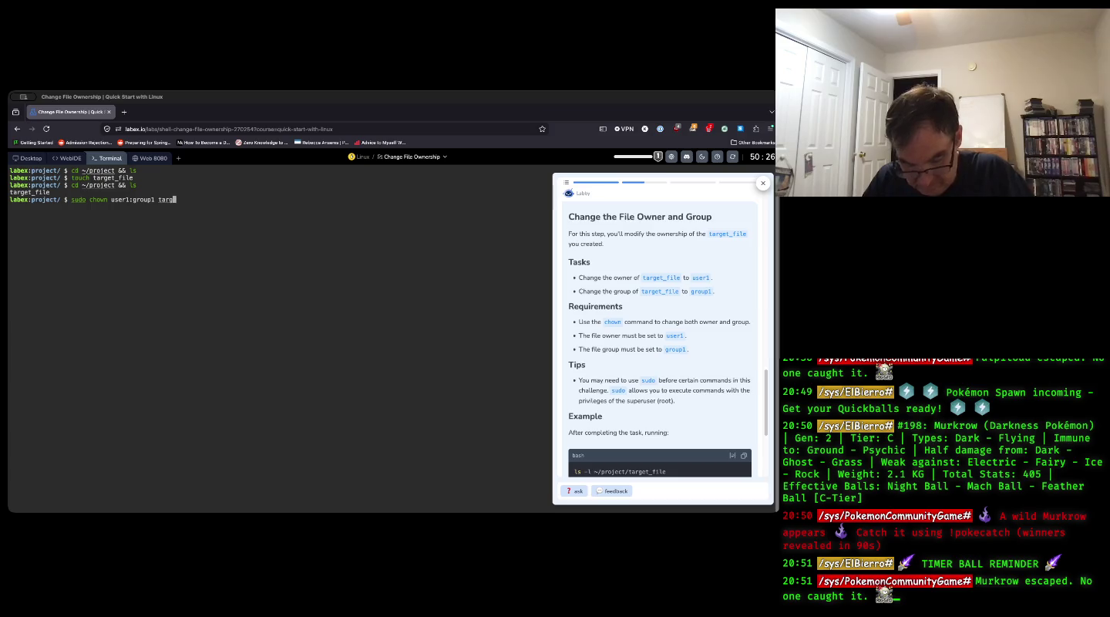
{"action": "type", "text": "et_file"}
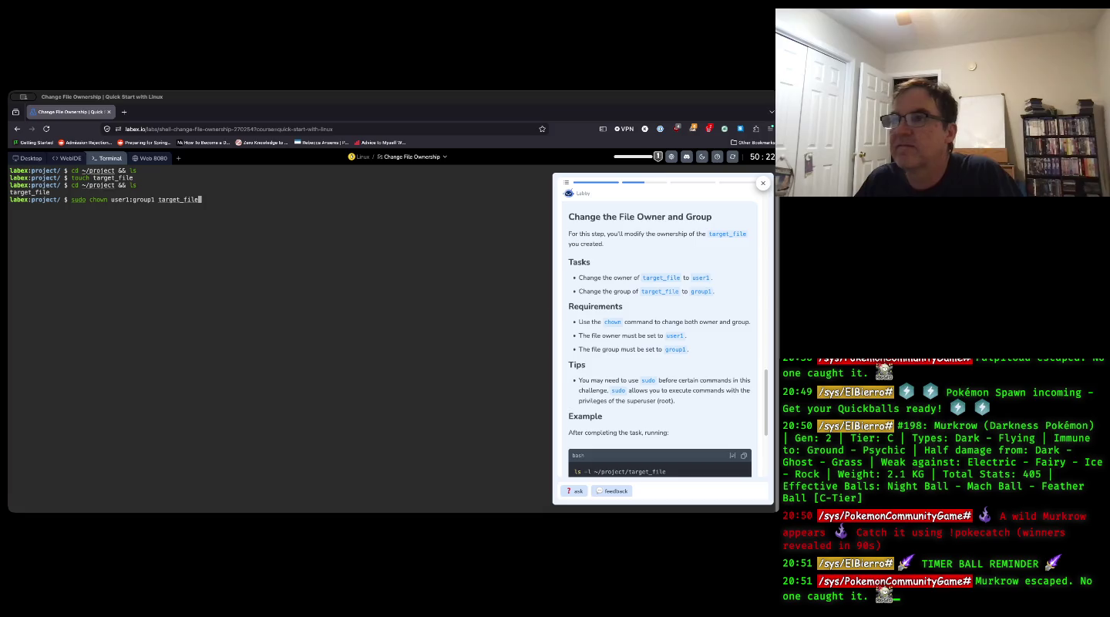
{"action": "key", "text": "Return"}
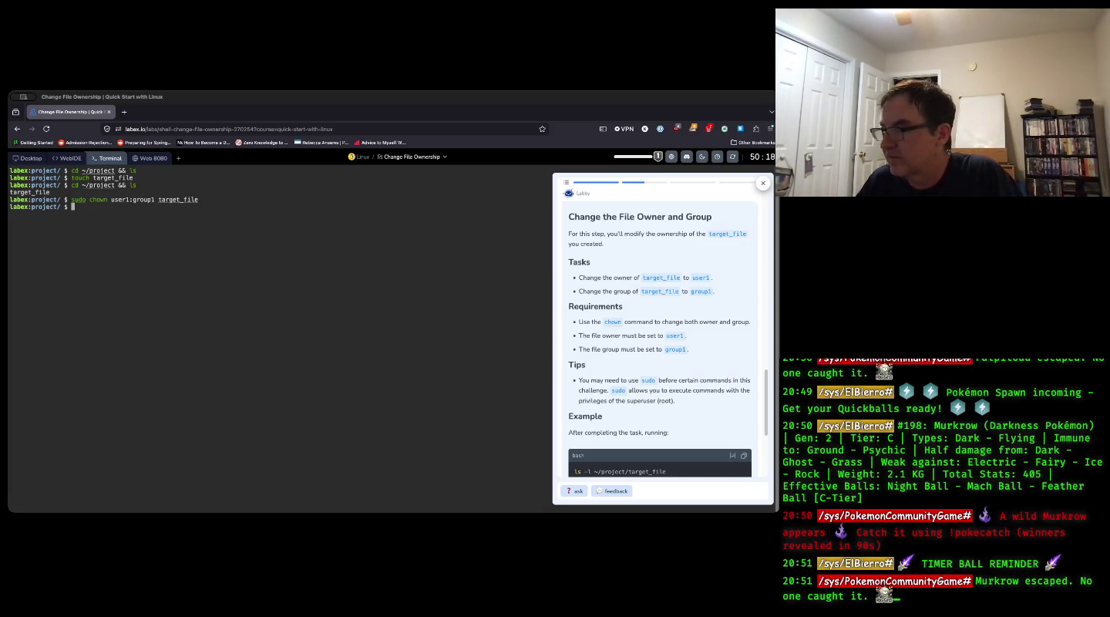
- Run ls -l ~/project/target_file, fixing the misspelled path, to confirm user1:group1 ownership
{"action": "type", "text": "ls -l"}
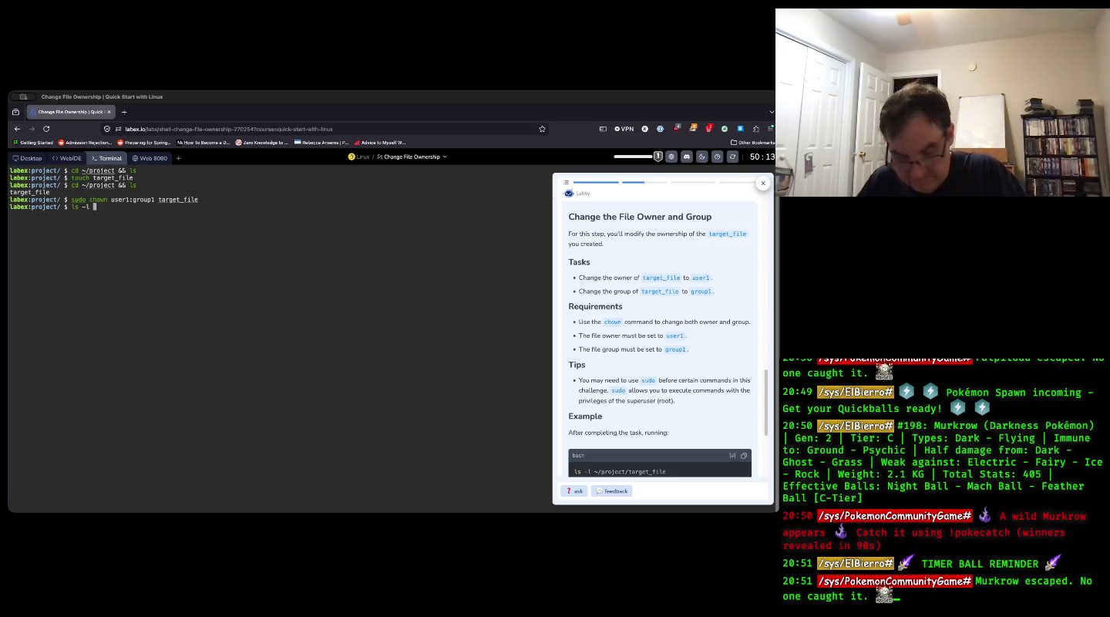
{"action": "type", "text": " ~/"}
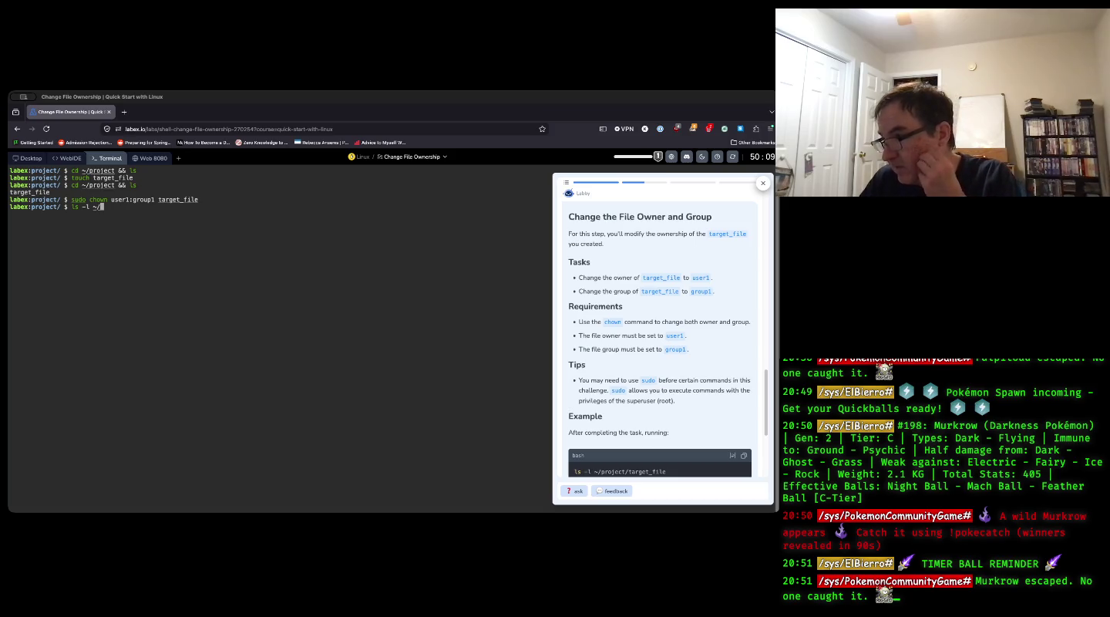
{"action": "type", "text": "rohect/target"}
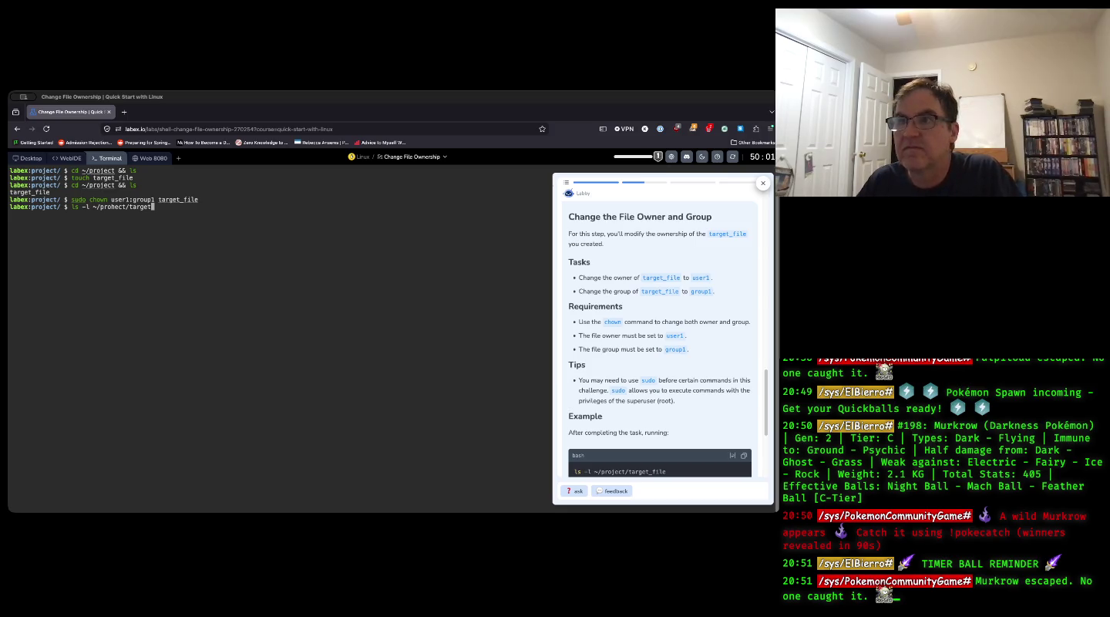
{"action": "key", "text": "Left"}
{"action": "key", "text": "Left"}
{"action": "key", "text": "Left"}
{"action": "key", "text": "Left"}
{"action": "key", "text": "Left"}
{"action": "key", "text": "Left"}
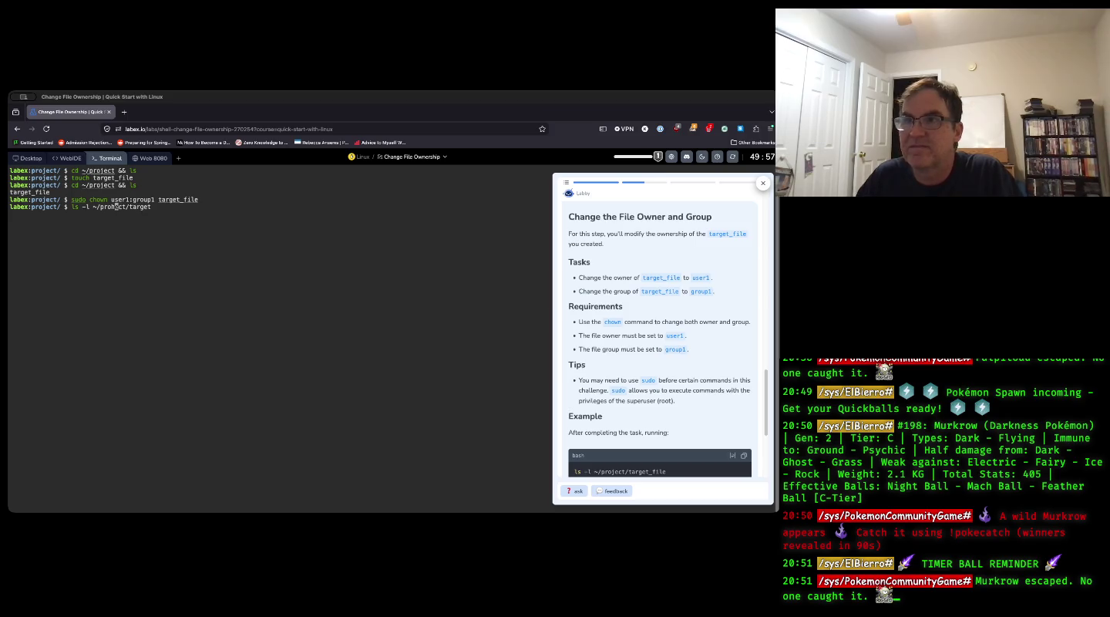
{"action": "key", "text": "BackSpace"}
{"action": "type", "text": "j"}
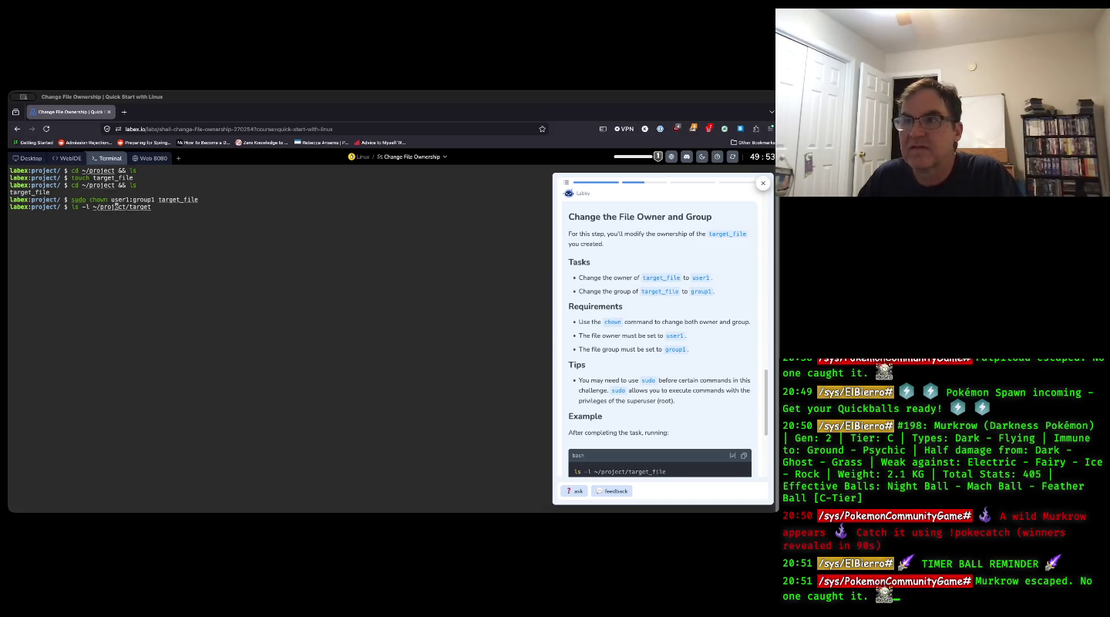
{"action": "key", "text": "Right"}
{"action": "key", "text": "Right"}
{"action": "key", "text": "Right"}
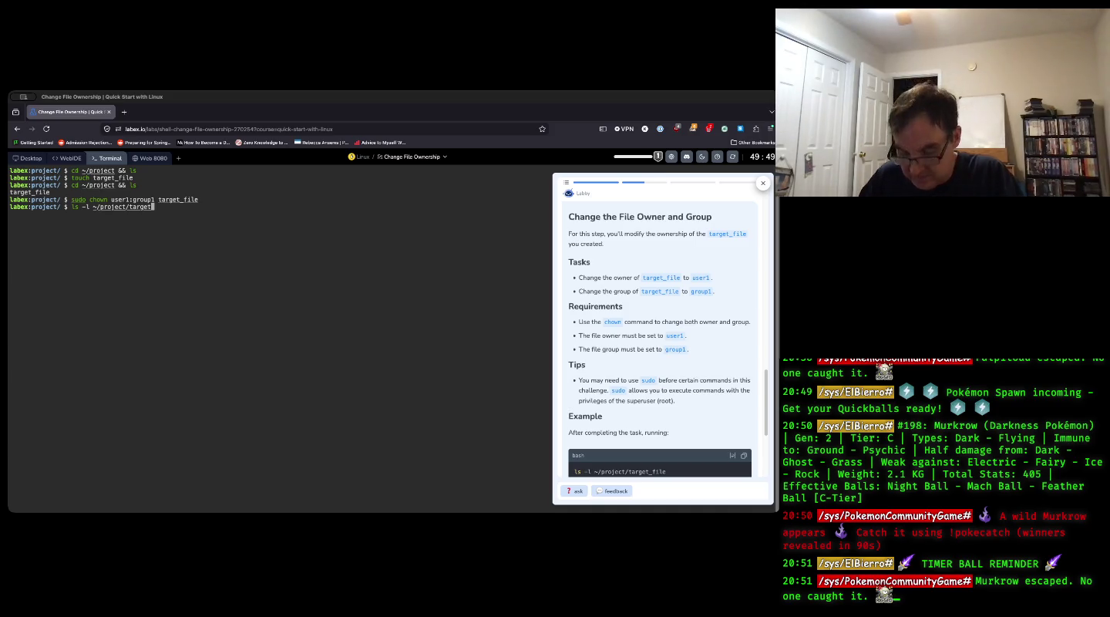
{"action": "type", "text": "_file"}
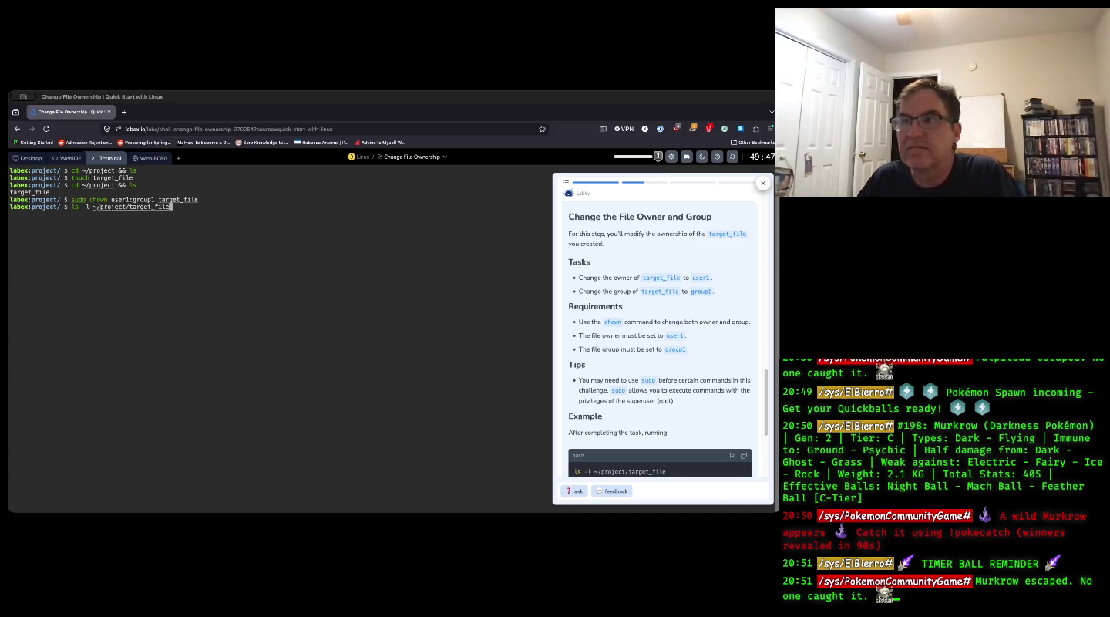
{"action": "key", "text": "Return"}
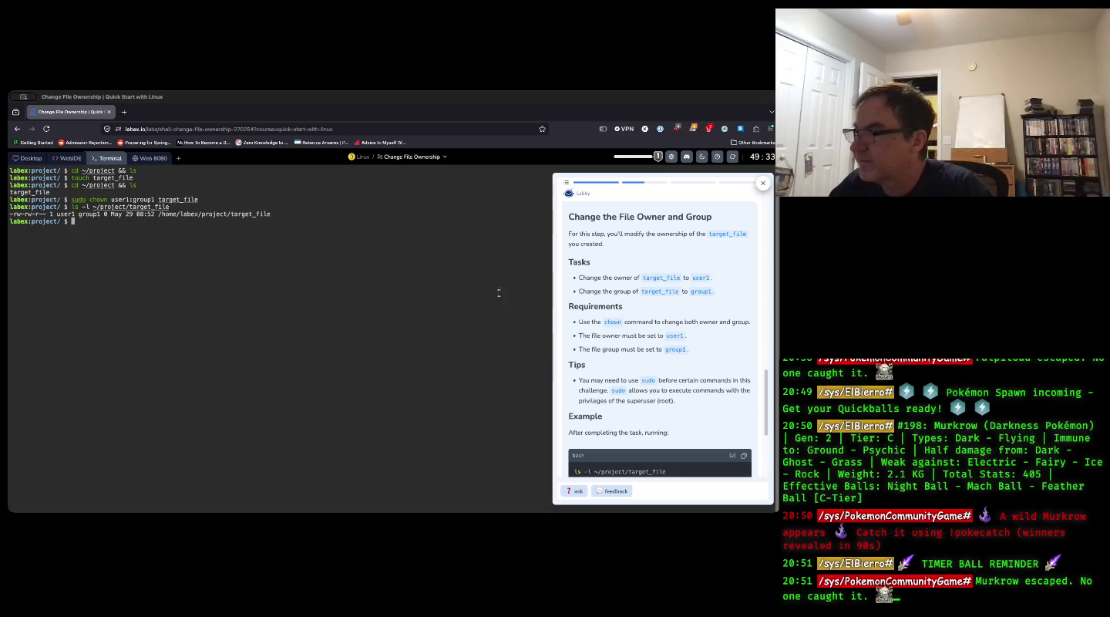
- Mark the ownership step finished and advance to the Set the File Permissions step
{"action": "scroll", "coordinate": [615, 340], "scroll_direction": "down", "scroll_amount": 3}
{"action": "scroll", "coordinate": [616, 339], "scroll_direction": "down", "scroll_amount": 1}
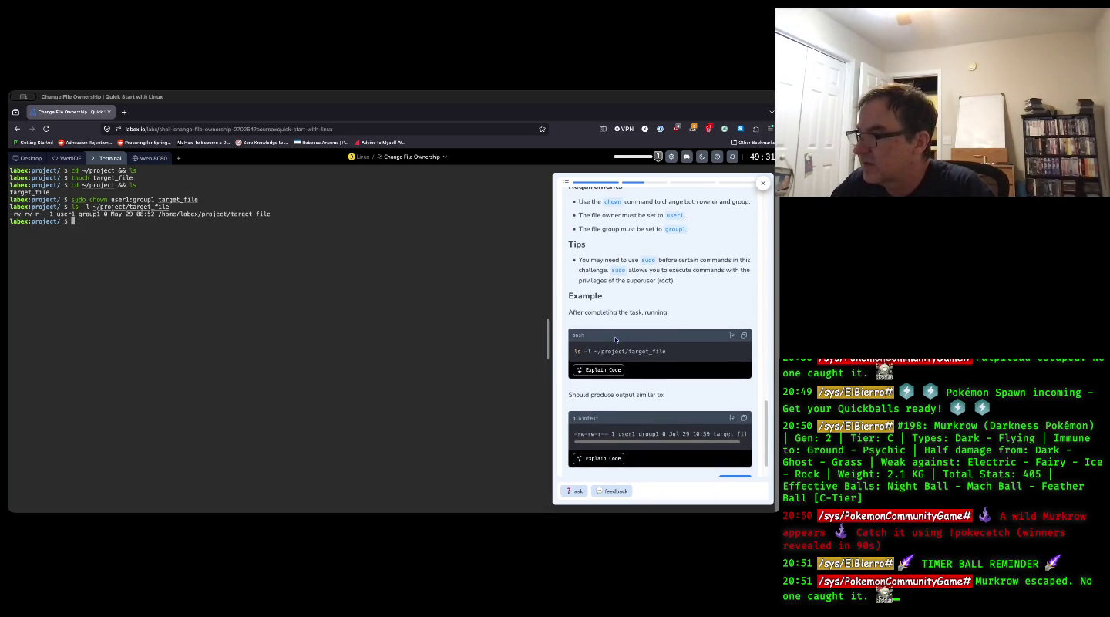
{"action": "scroll", "coordinate": [678, 432], "scroll_direction": "down", "scroll_amount": 1}
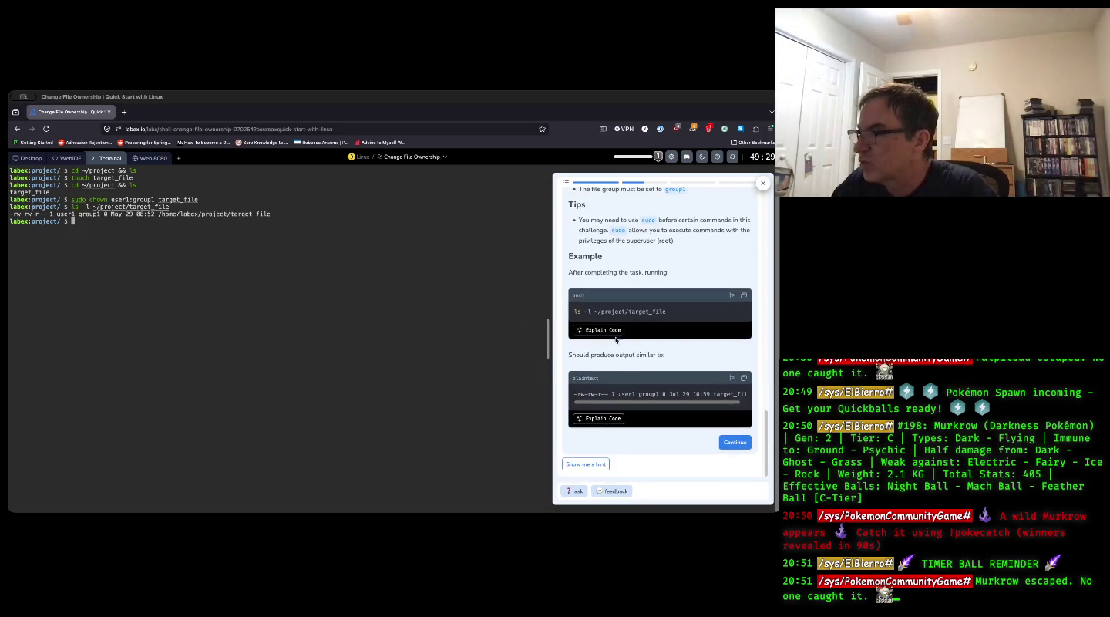
{"action": "left_click", "coordinate": [737, 443]}
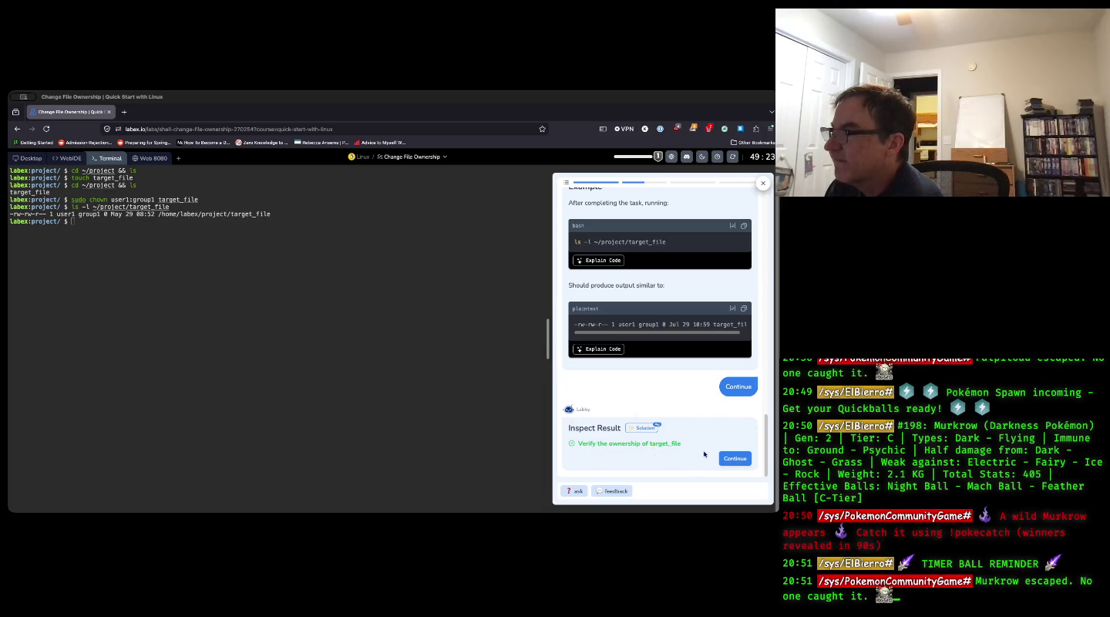
{"action": "left_click", "coordinate": [729, 458]}
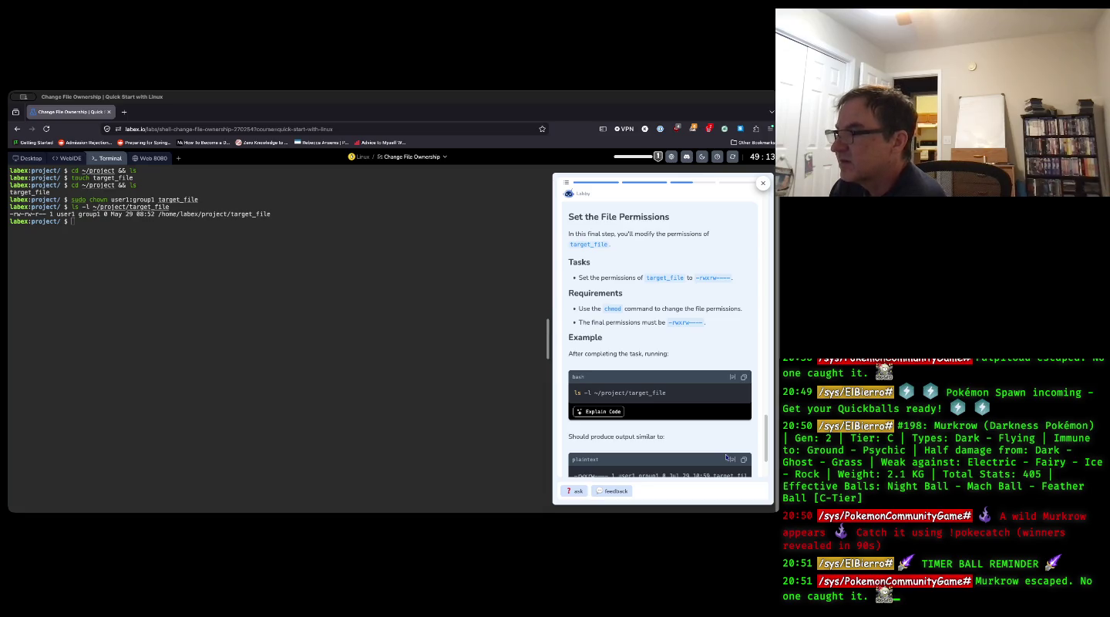
- Review the Set the File Permissions instructions and return focus to the terminal
{"action": "scroll", "coordinate": [700, 435], "scroll_direction": "down", "scroll_amount": 2}
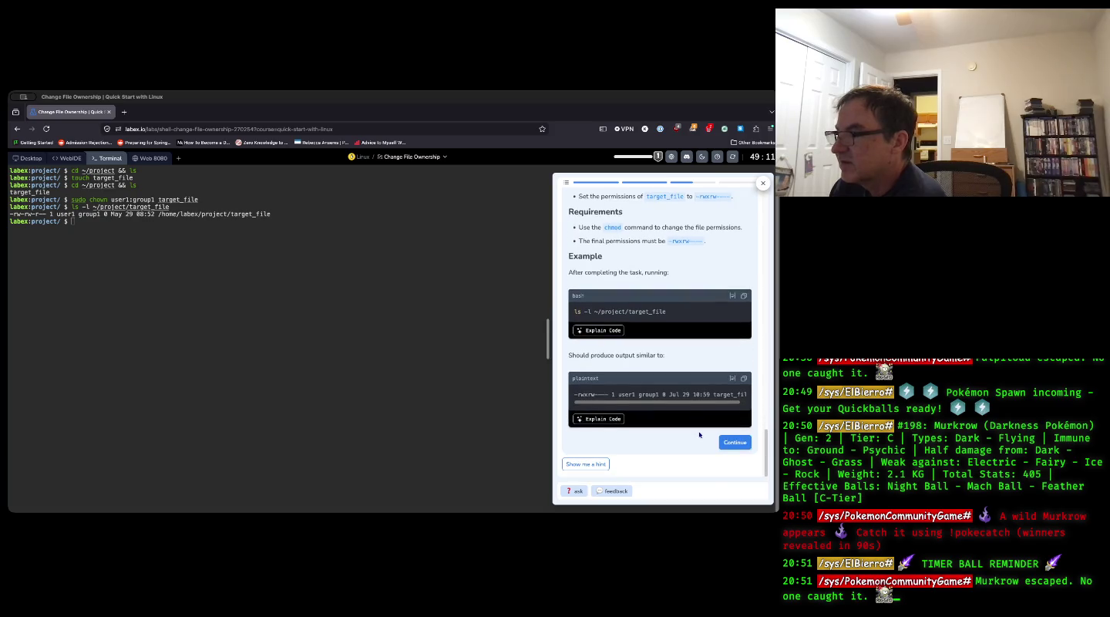
{"action": "scroll", "coordinate": [699, 435], "scroll_direction": "up", "scroll_amount": 1}
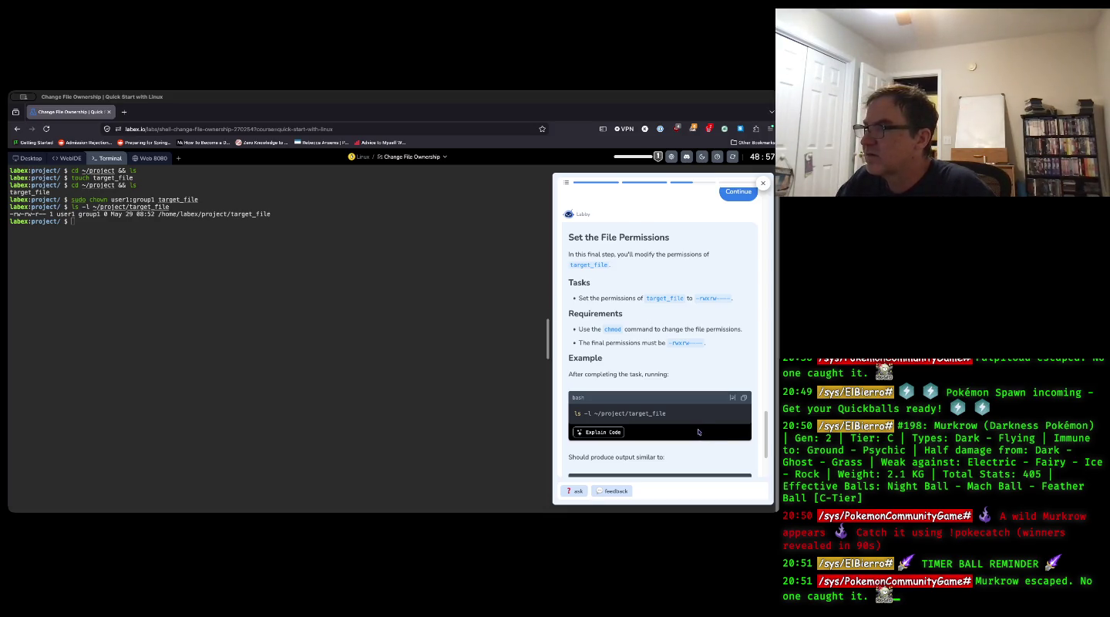
{"action": "left_click", "coordinate": [184, 294]}
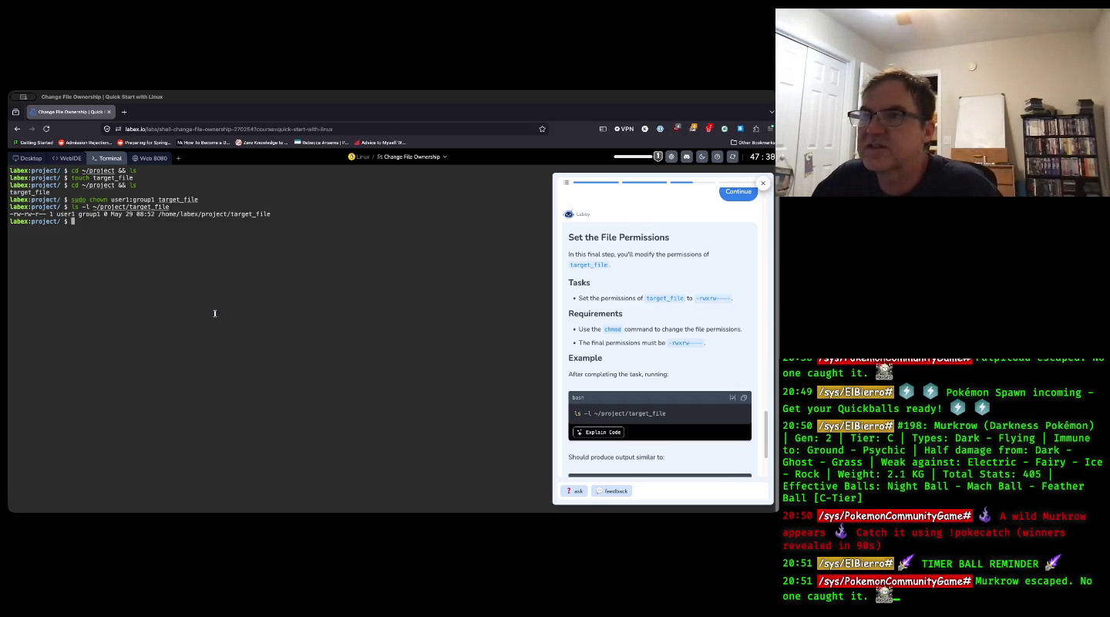
- Browse command history, clear the prompt, and begin a sudo chmod command, leaving 'sudo ch'
{"action": "type", "text": "c"}
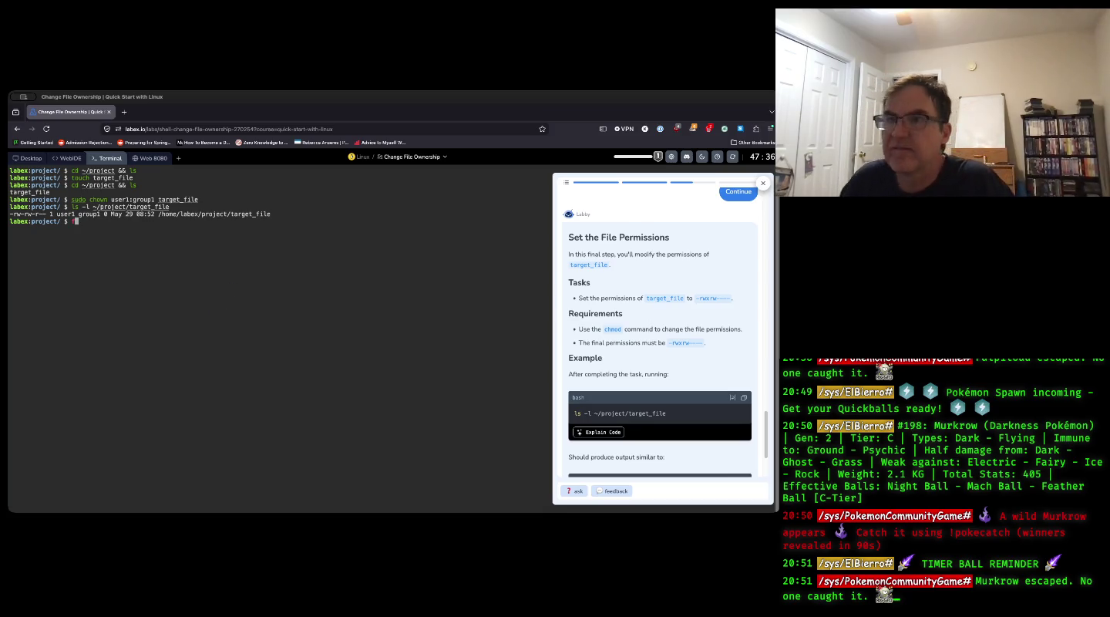
{"action": "type", "text": "d ~/project && ls"}
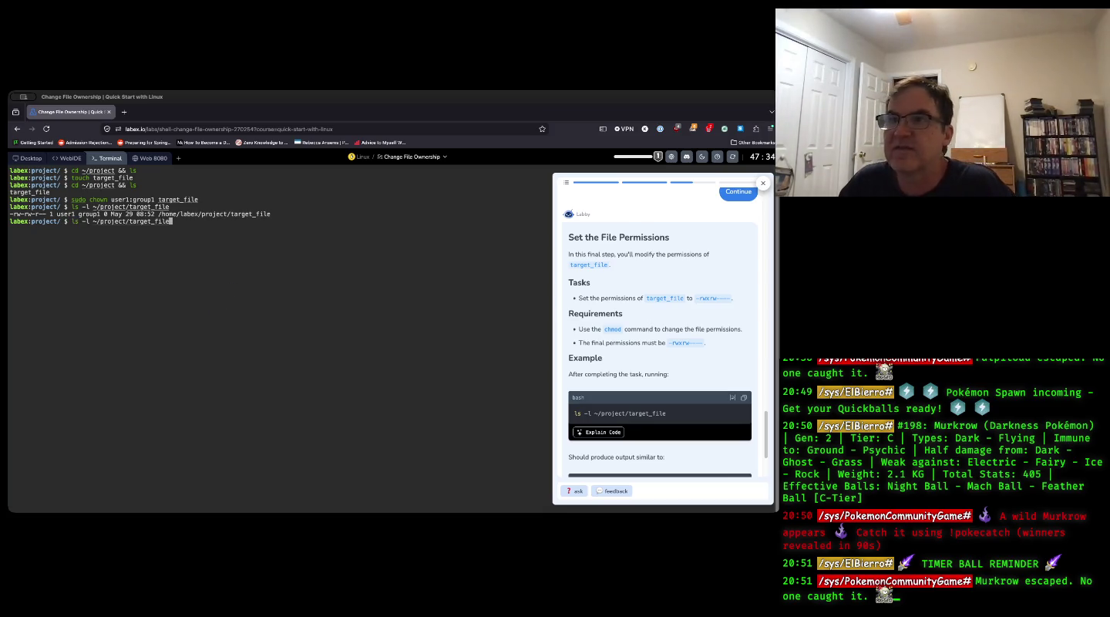
{"action": "key", "text": "Up"}
{"action": "key", "text": "Up"}
{"action": "key", "text": "Up"}
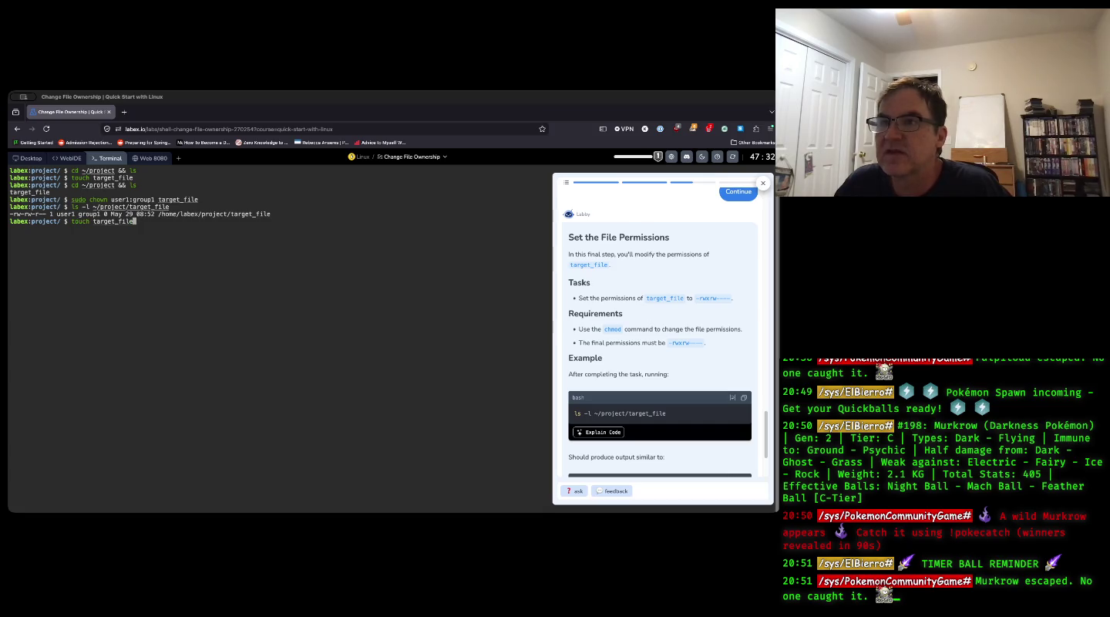
{"action": "key", "text": "Down"}
{"action": "key", "text": "Down"}
{"action": "key", "text": "Down"}
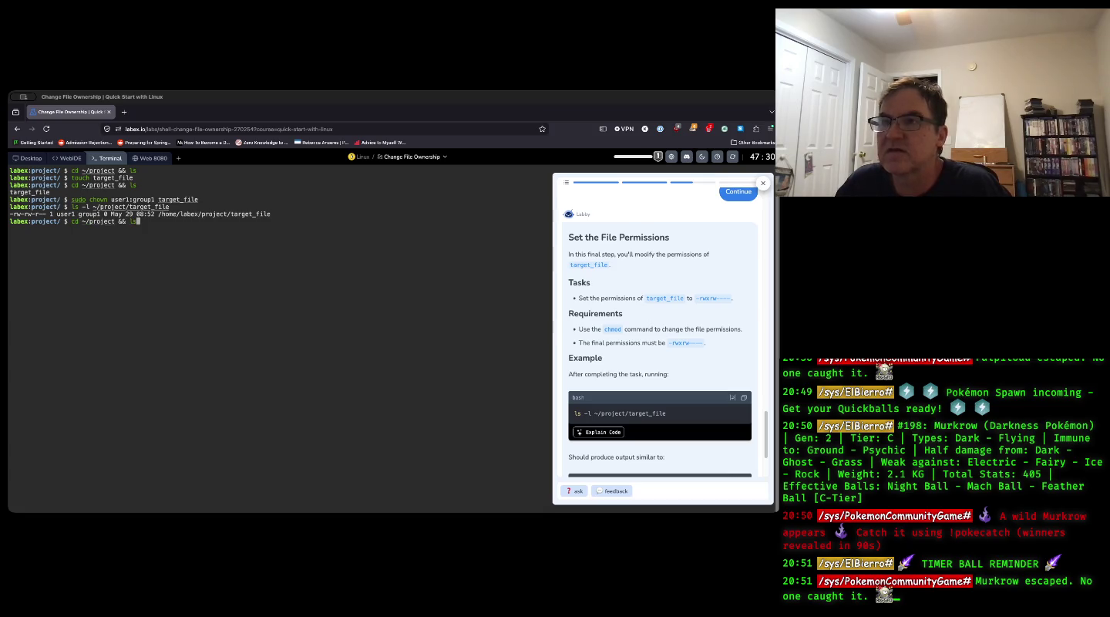
{"action": "key", "text": "Down"}
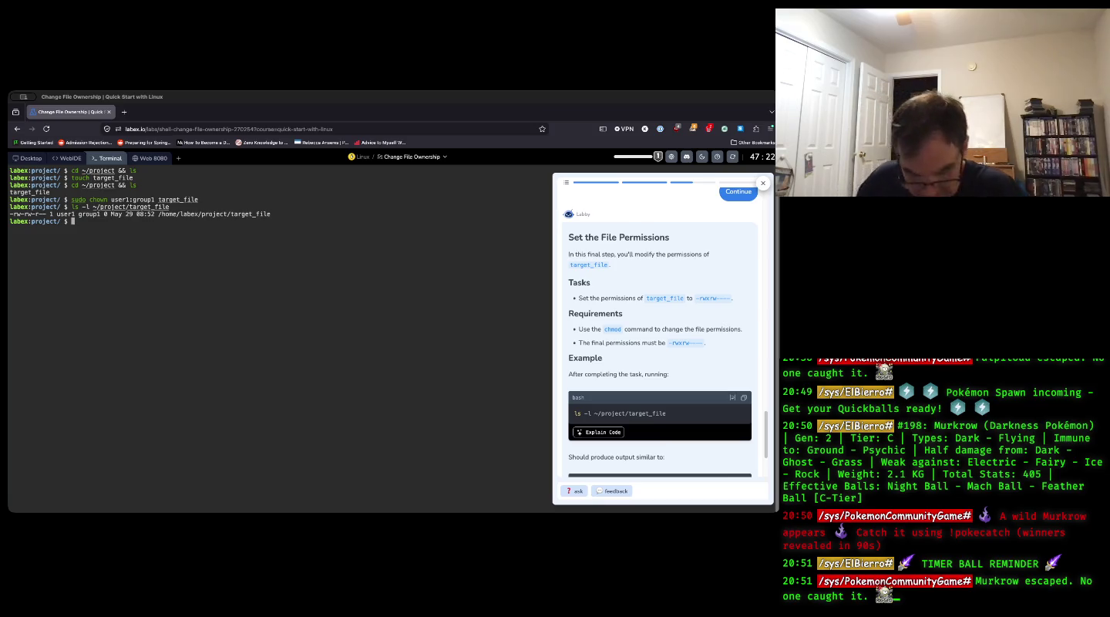
{"action": "type", "text": "su"}
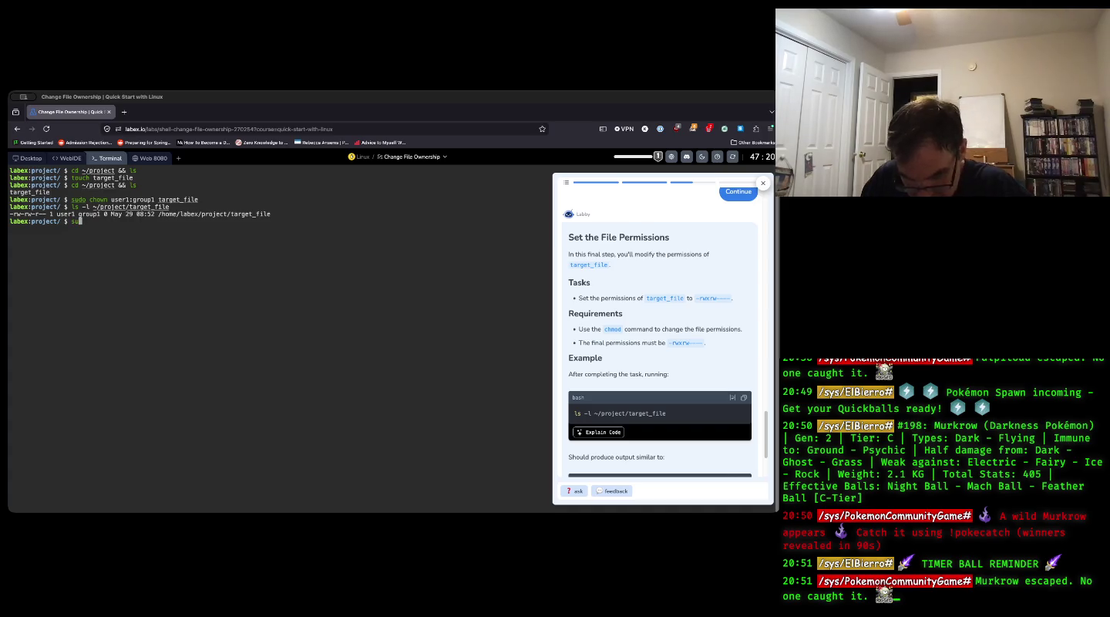
{"action": "type", "text": "do chmod"}
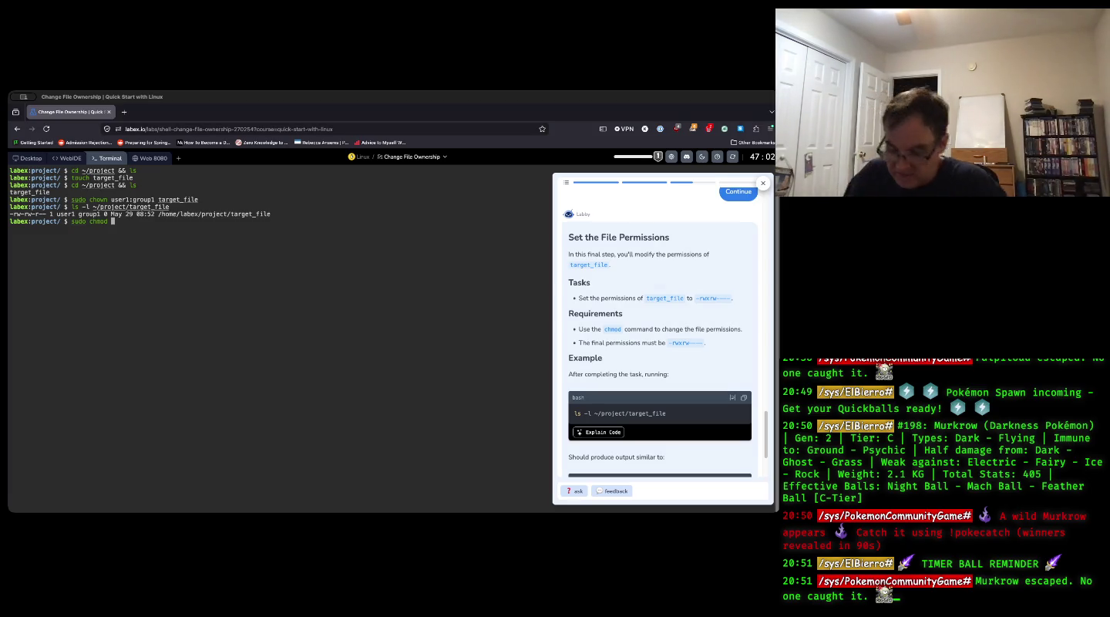
{"action": "key", "text": "BackSpace"}
{"action": "key", "text": "BackSpace"}
{"action": "key", "text": "BackSpace"}
{"action": "key", "text": "BackSpace"}
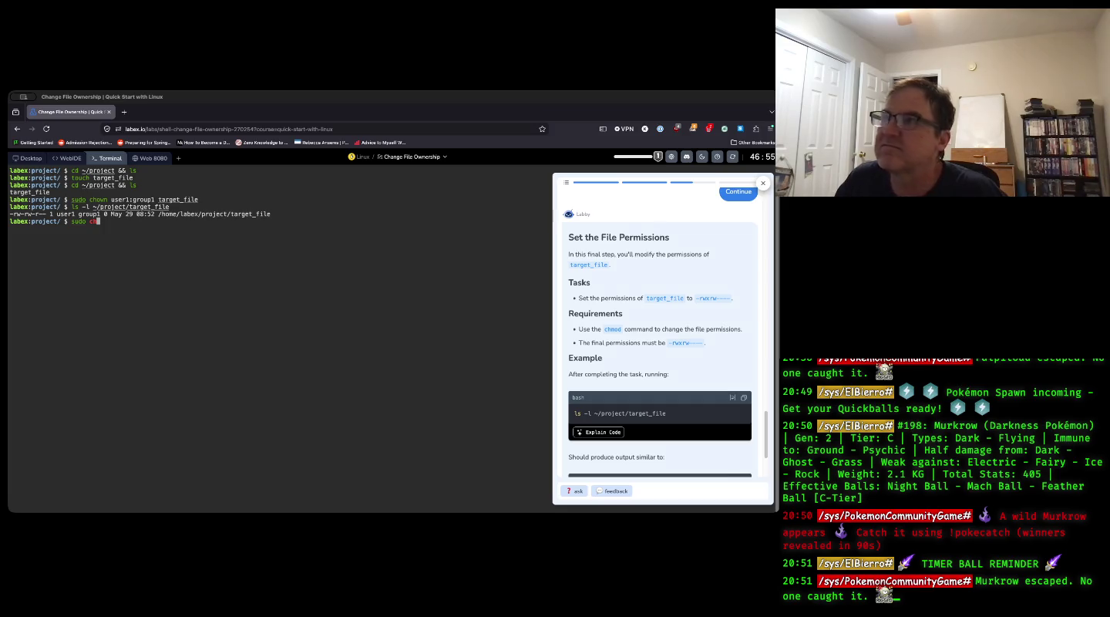
{"action": "scroll", "coordinate": [619, 291], "scroll_direction": "down", "scroll_amount": 1}
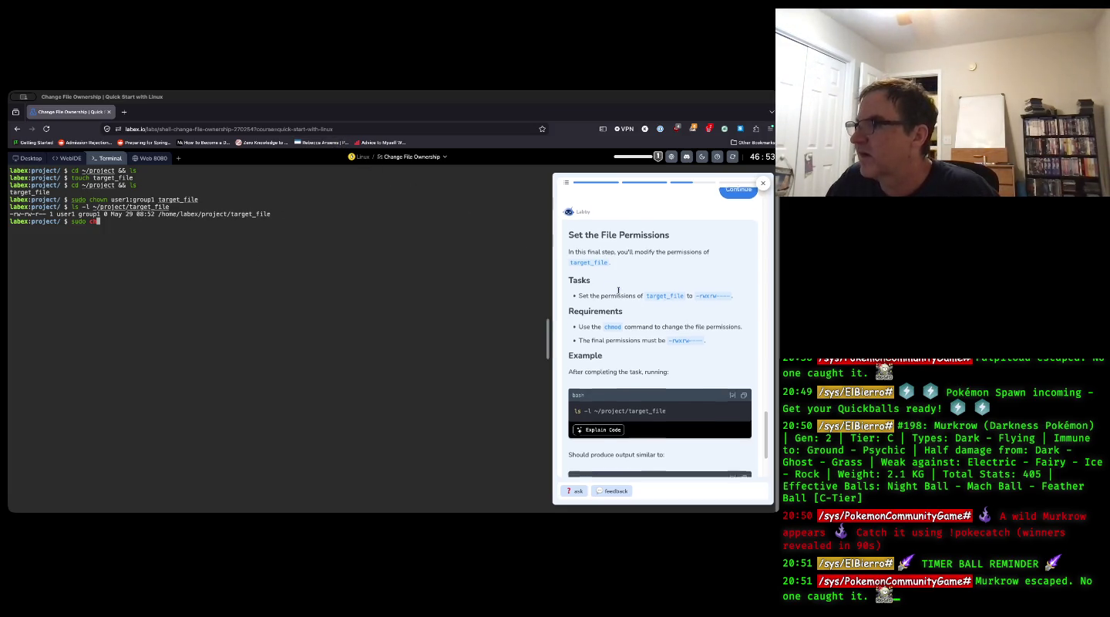
{"action": "scroll", "coordinate": [619, 290], "scroll_direction": "down", "scroll_amount": 3}
{"action": "scroll", "coordinate": [619, 289], "scroll_direction": "up", "scroll_amount": 3}
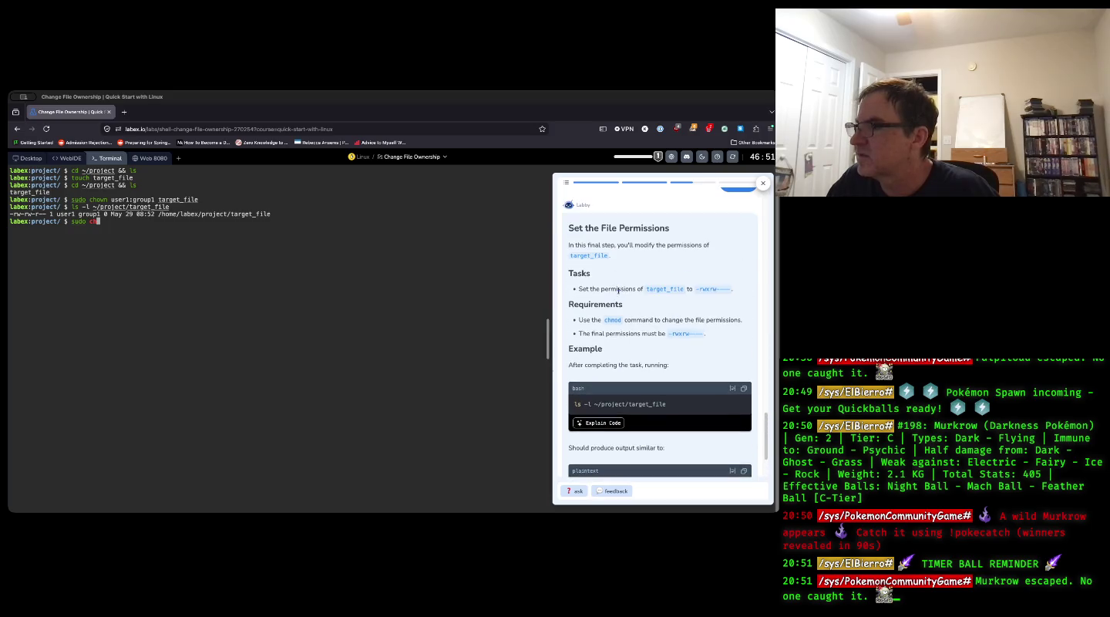